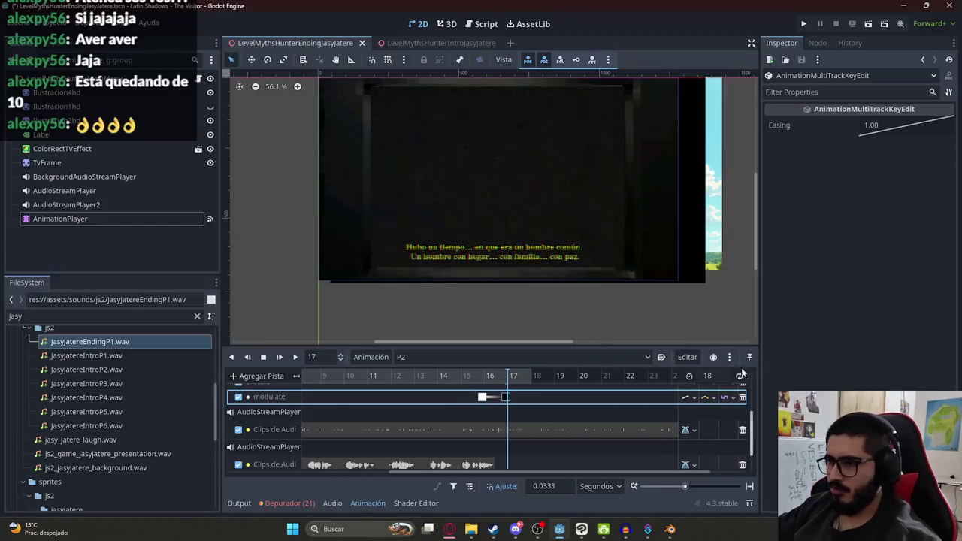
- Shorten the P2 animation to 17 seconds and select the modulate keyframe near 17 s
left_click(712, 376)
type("17")
key("Return")
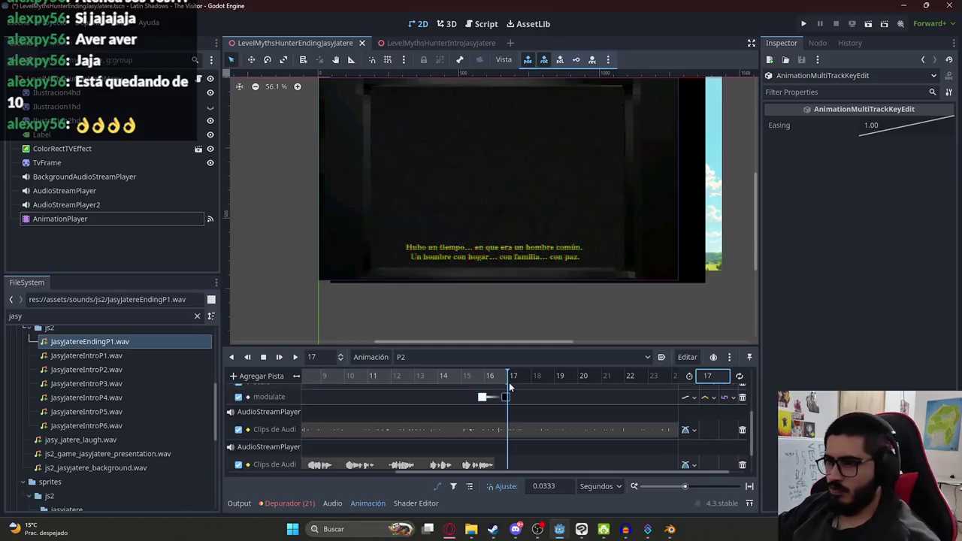
scroll(509, 382, "up", 3, "ctrl")
scroll(612, 398, "up", 3, "ctrl")
scroll(460, 409, "up", 2)
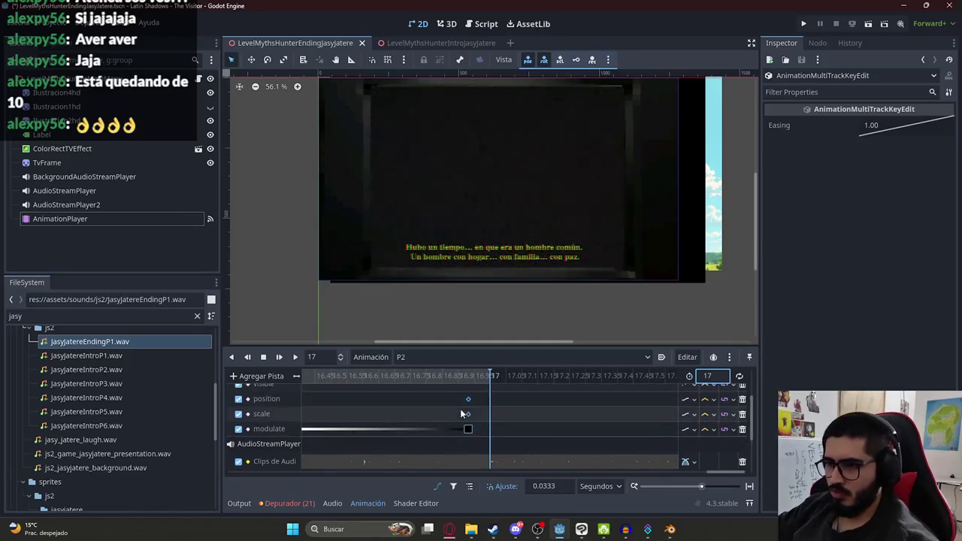
left_click(490, 429)
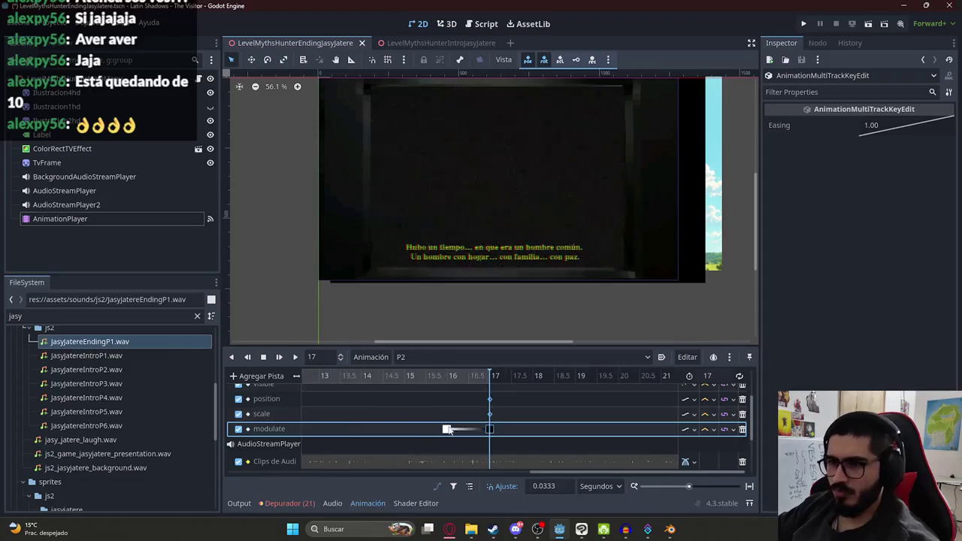
scroll(421, 421, "down", 10, "ctrl")
- Rewind, switch the preview to the RESET animation, save the scene, and playtest it
left_click(264, 358)
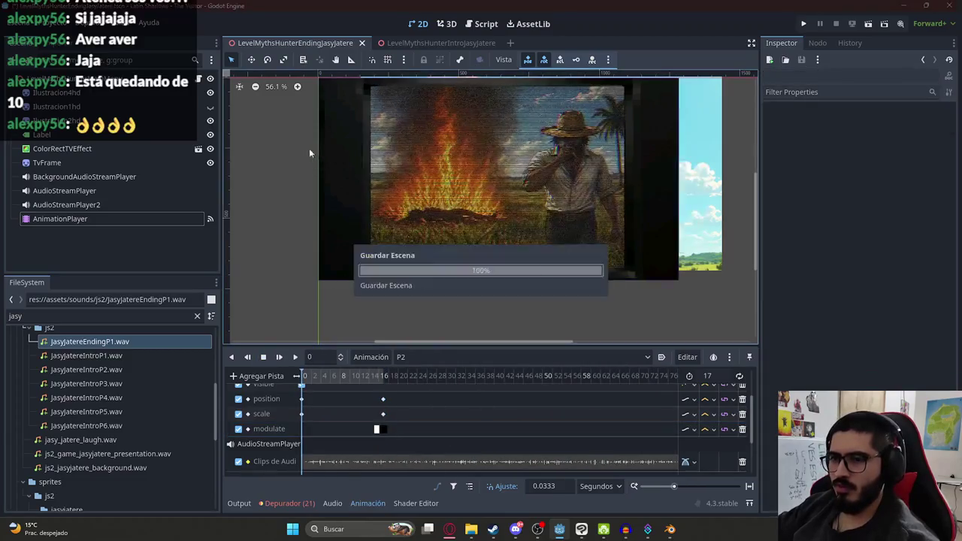
left_click(412, 358)
left_click(425, 400)
key("ctrl+s")
right_click(303, 43)
left_click(358, 123)
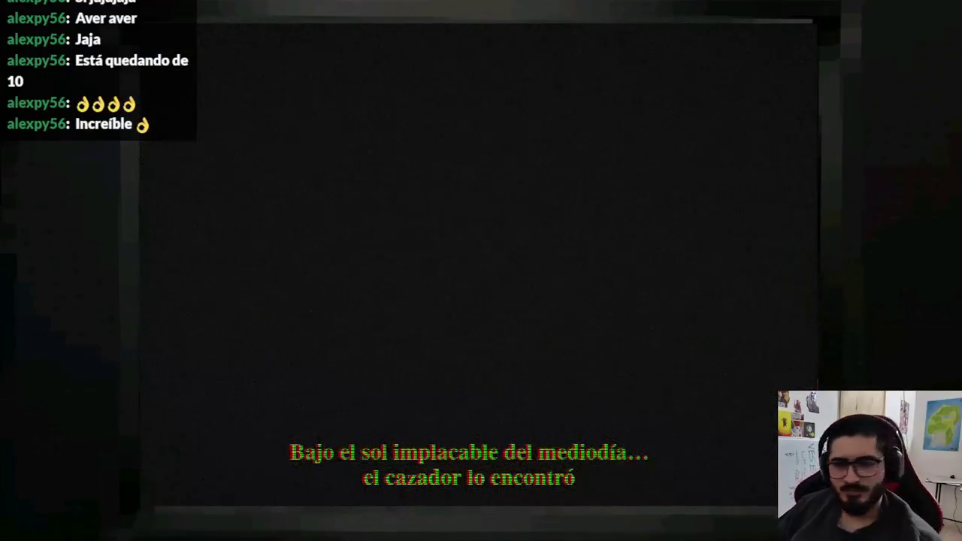
- Stop the running ending-cinematic playtest with F8
key("F8")
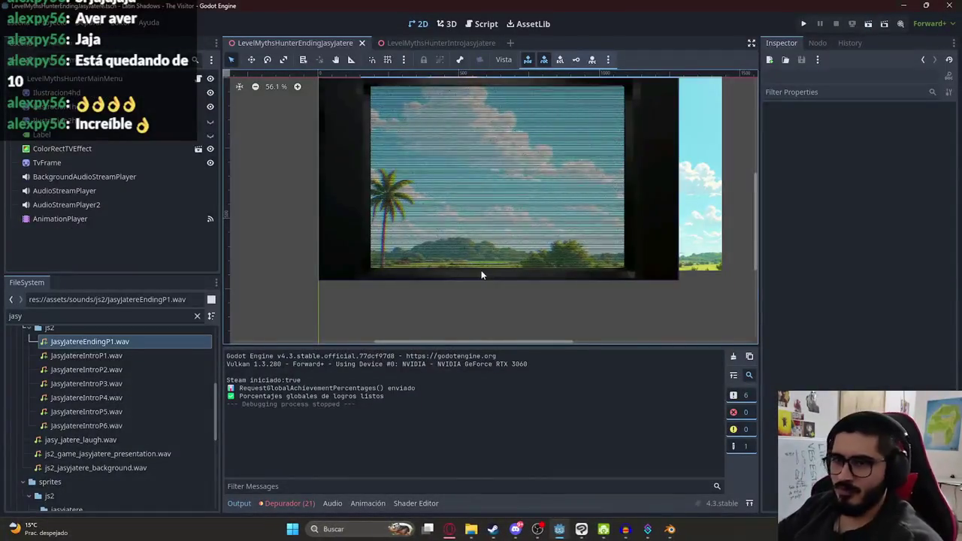
- Select the P2 animation on AnimationPlayer and extend its length to 18 seconds
left_click(151, 219)
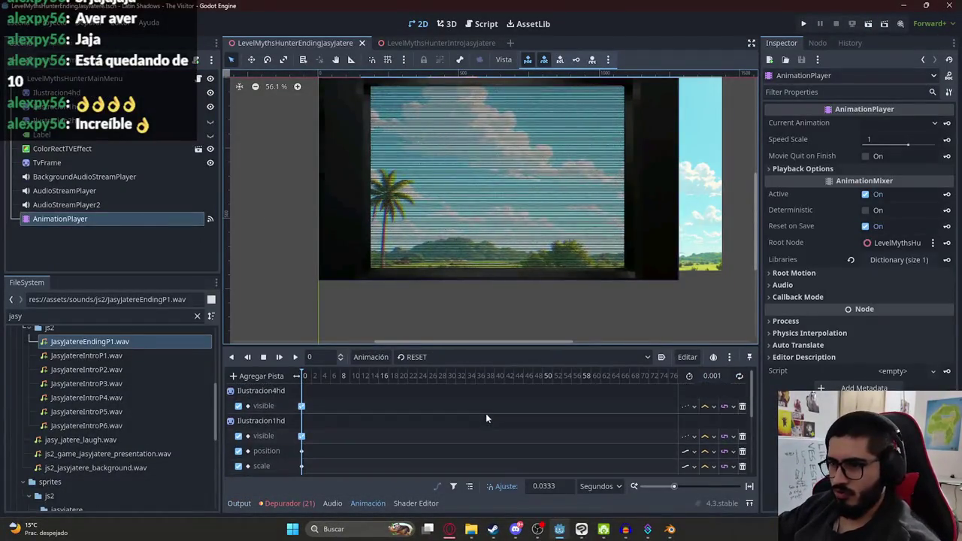
left_click(445, 358)
left_click(428, 392)
left_click(383, 376)
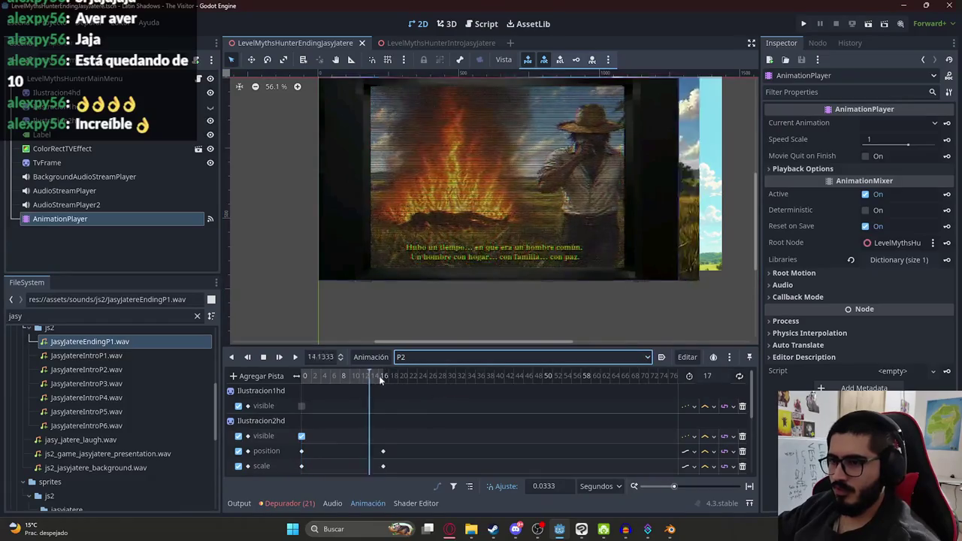
left_click(727, 377)
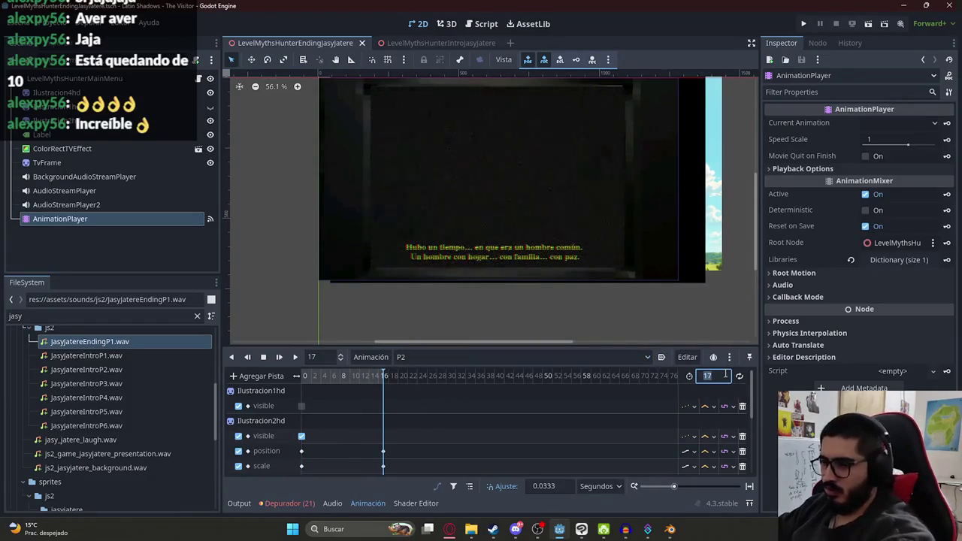
type("18")
left_click_drag(378, 377, 397, 378)
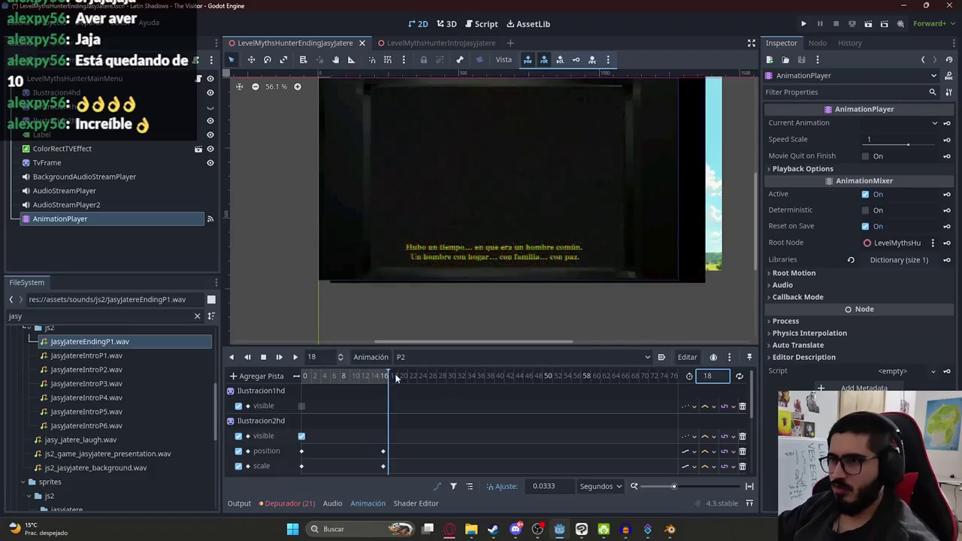
left_click(384, 377)
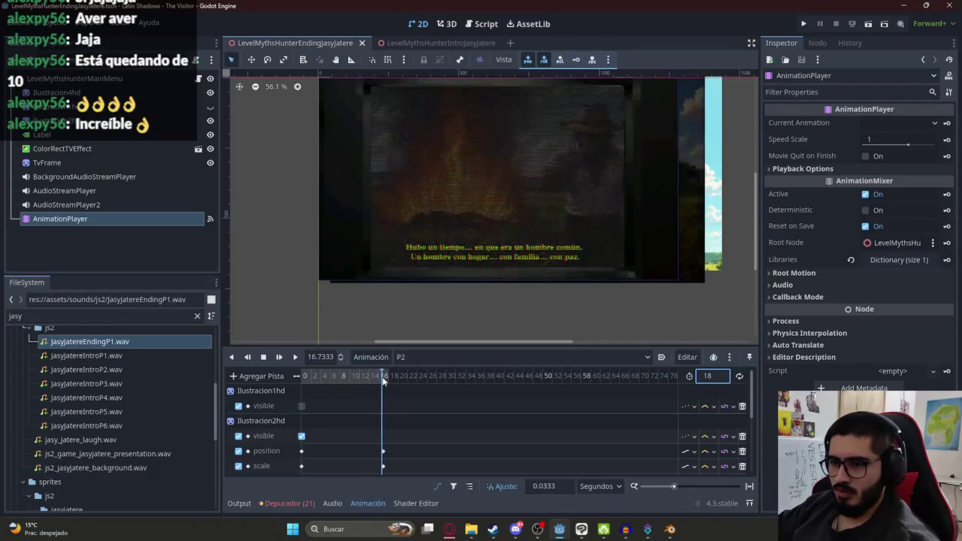
- Scrub to about 16.5 s and toggle the subtitle Label's Visible off and back on
scroll(385, 398, "down", 5)
scroll(451, 406, "up", 3, "ctrl")
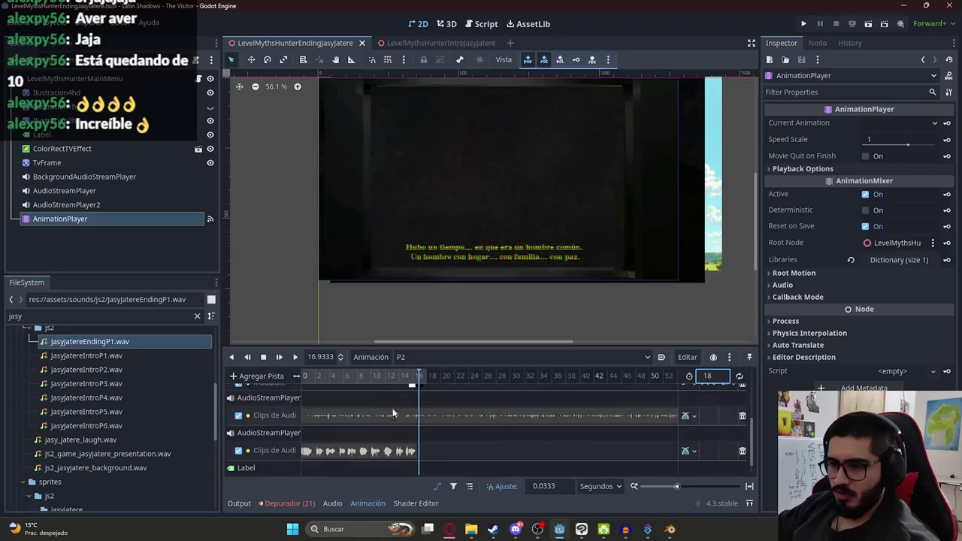
scroll(465, 406, "up", 1)
left_click(515, 378)
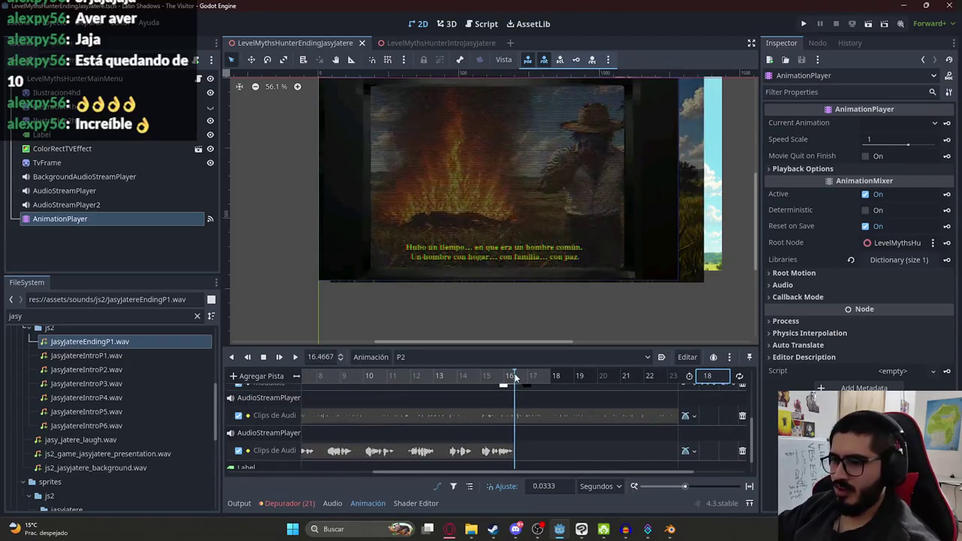
left_click(120, 135)
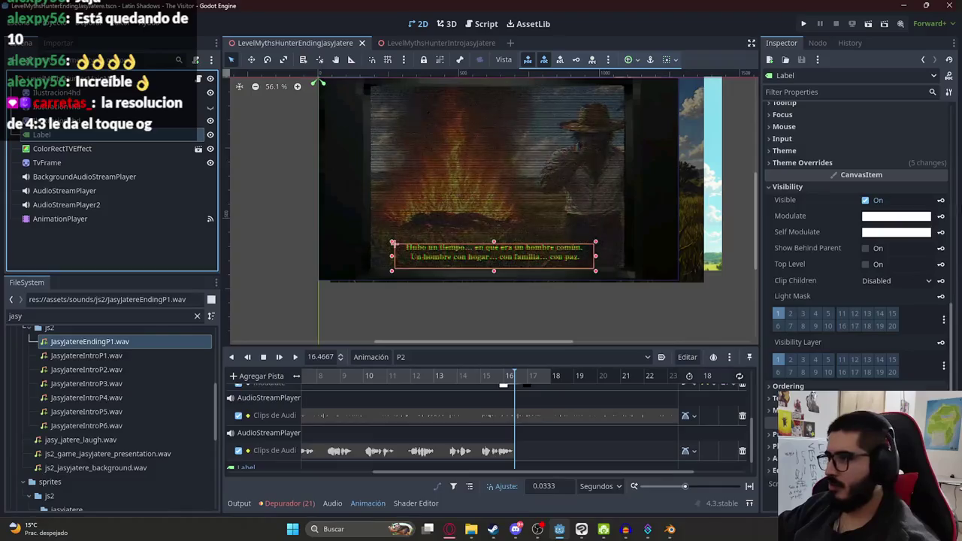
left_click(865, 200)
left_click(942, 201)
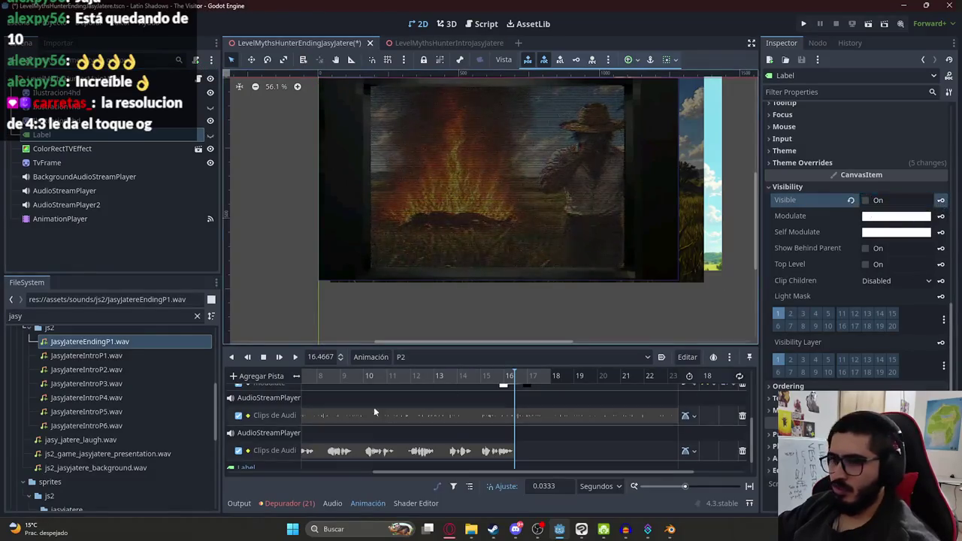
- Rewind the P2 animation to the start and save the ending scene
scroll(489, 421, "down", 2)
left_click(263, 357)
key("ctrl+s")
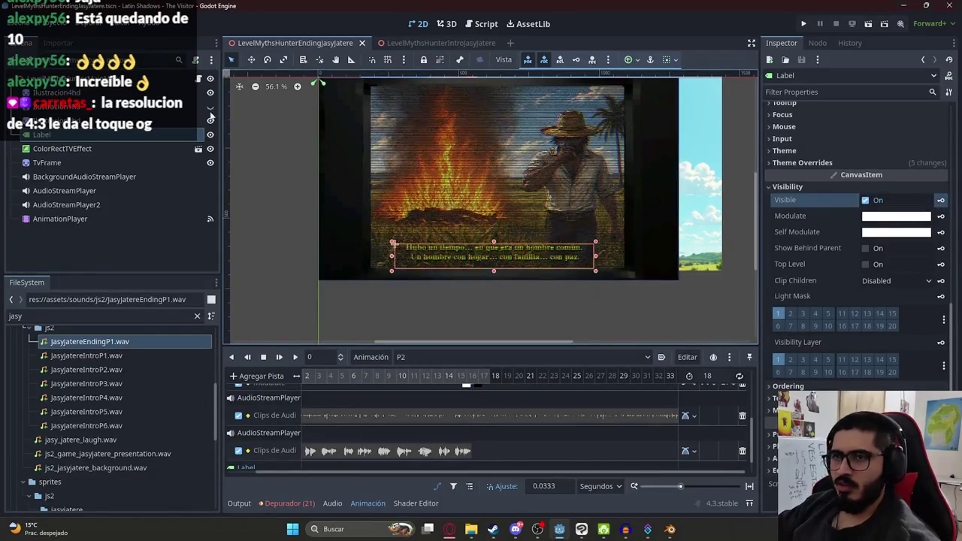
left_click(449, 529)
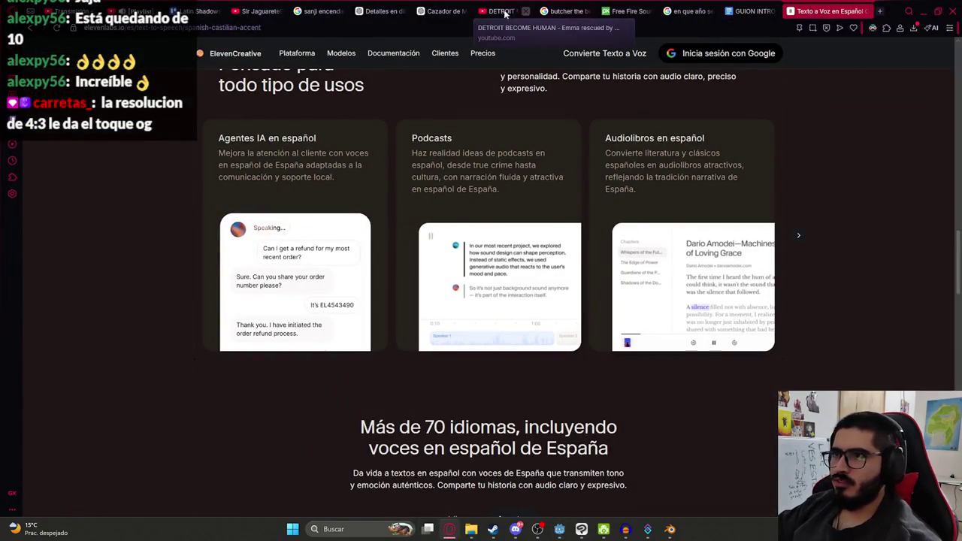
- Open the latin_shadows_translations spreadsheet in a new Opera tab via the 'transl' suggestion
left_click(881, 10)
type("trans")
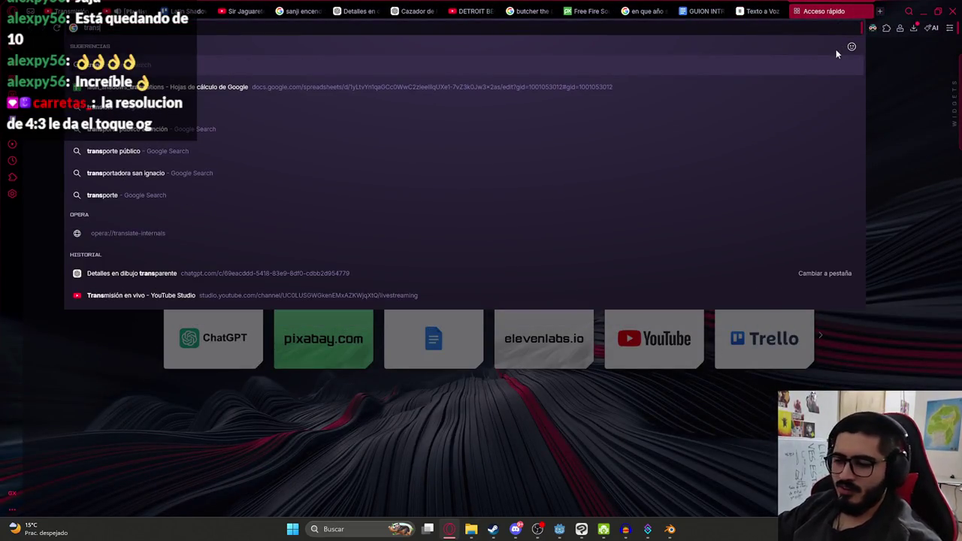
type("l")
left_click(276, 89)
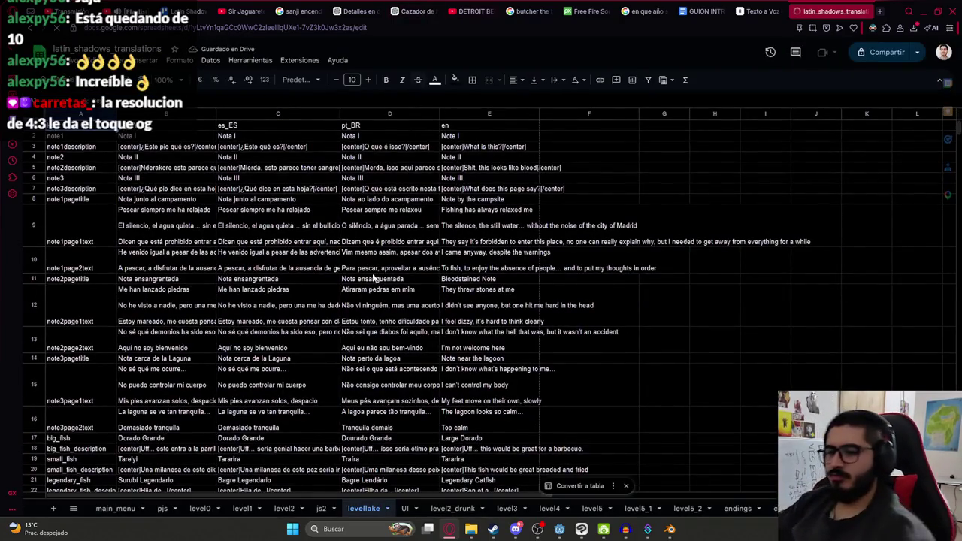
- On the js2 sheet, create key js2_ending_jasyjatere_line1 in A19 from the intro key
left_click(321, 509)
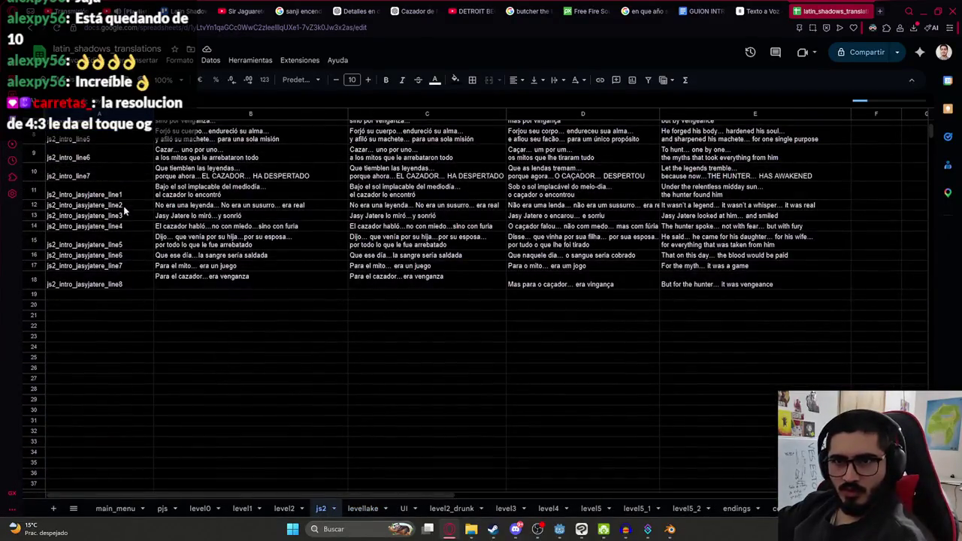
left_click(83, 194)
key("ctrl+c")
double_click(98, 294)
key("ctrl+v")
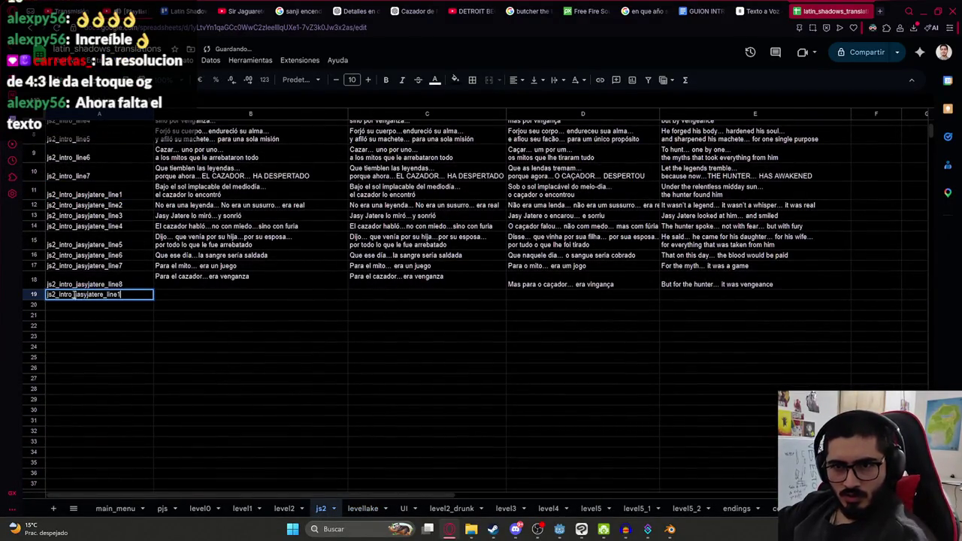
type("ending")
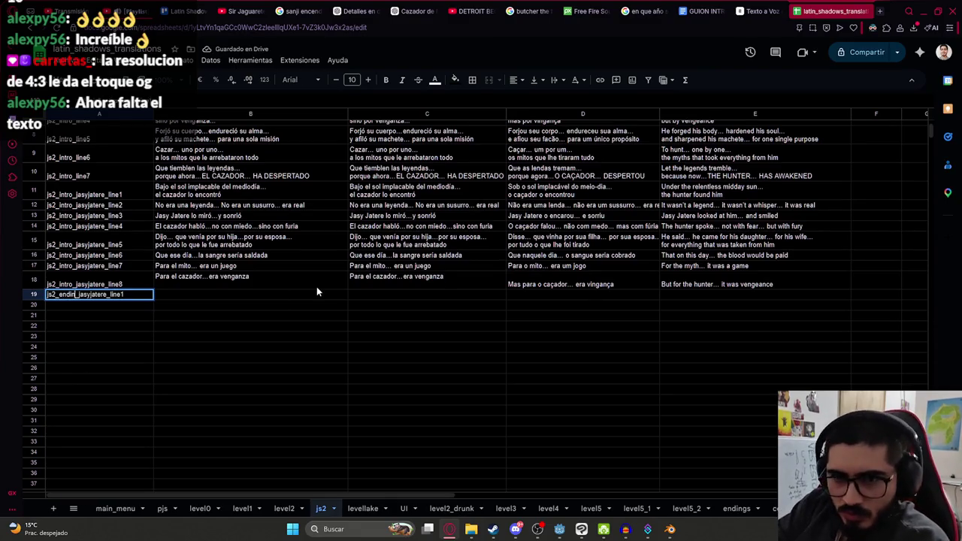
key("Return")
- Fill the ending keys down to line2 and line3 in A20:A21
key("Up")
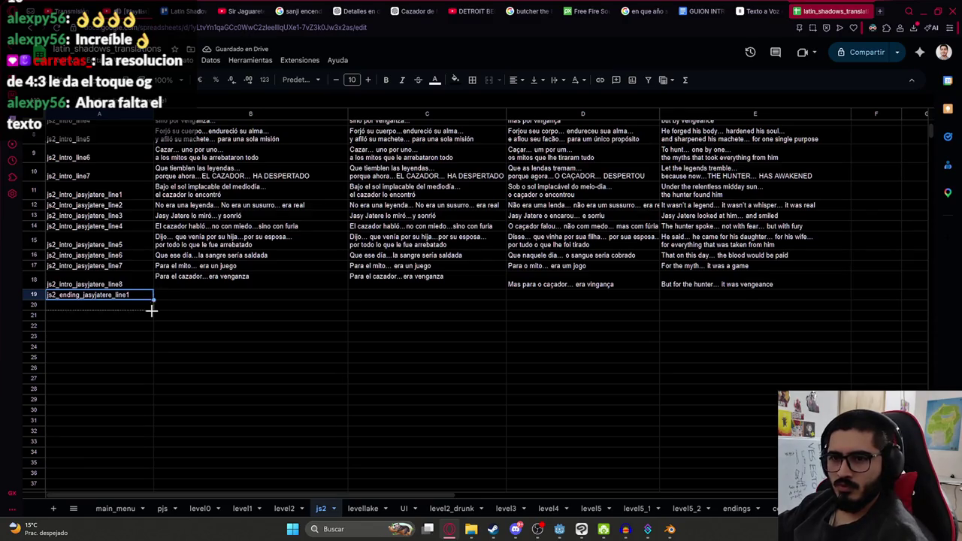
left_click_drag(152, 310, 152, 319)
left_click(700, 10)
left_click(376, 306)
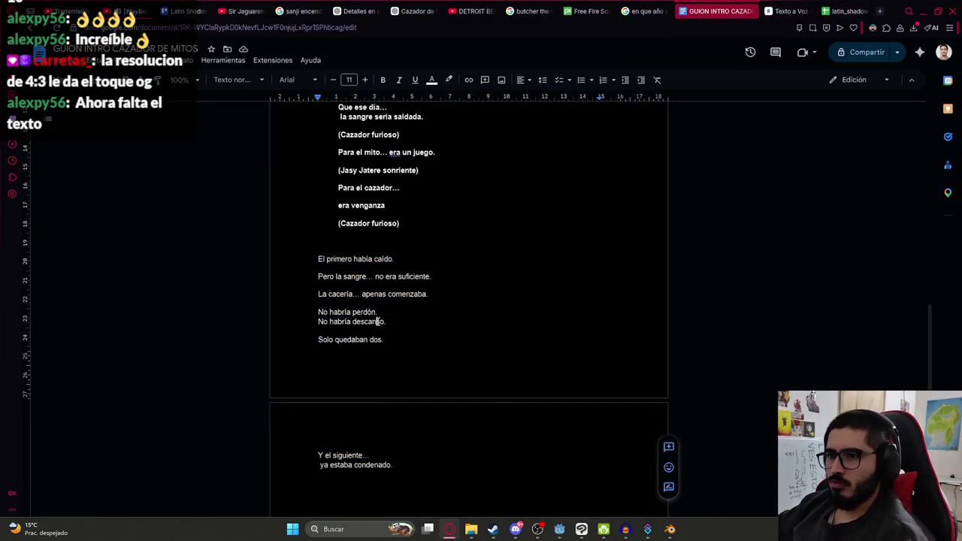
- Copy the script passage 'El primero había caído… ya estaba condenado' into cell B19
mouse_move(319, 262)
left_mouse_down()
mouse_move(456, 258)
mouse_move(439, 462)
left_mouse_up()
left_click(459, 249)
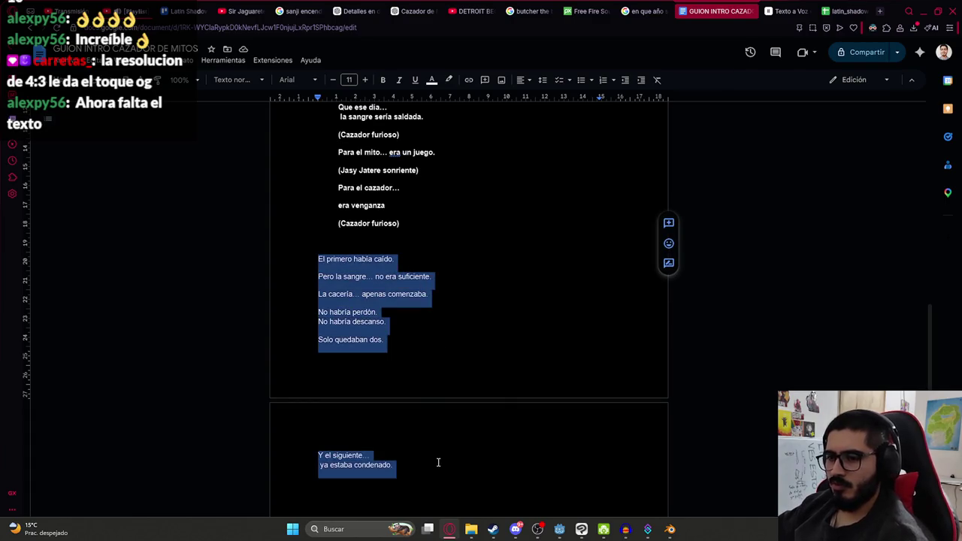
left_click(835, 10)
double_click(192, 296)
key("ctrl+v")
key("Return")
double_click(223, 324)
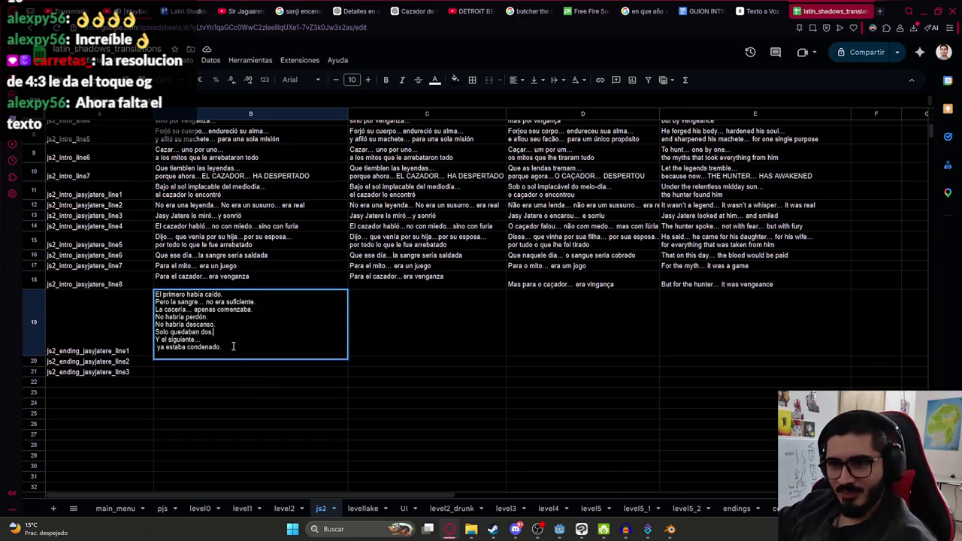
- Trim B19 down to its first line, 'El primero había caído'
left_click_drag(228, 347, 146, 307)
left_click(280, 299)
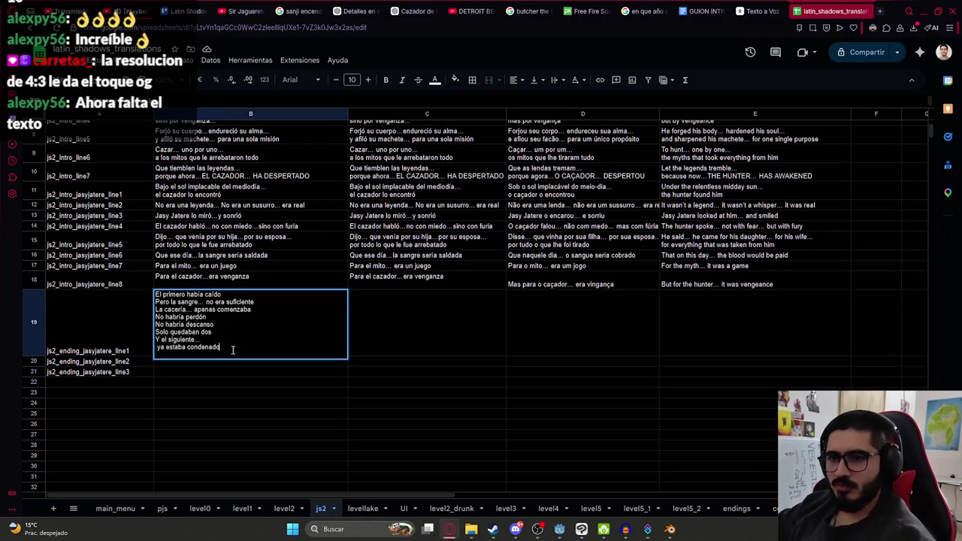
left_click_drag(234, 348, 150, 310)
key("BackSpace")
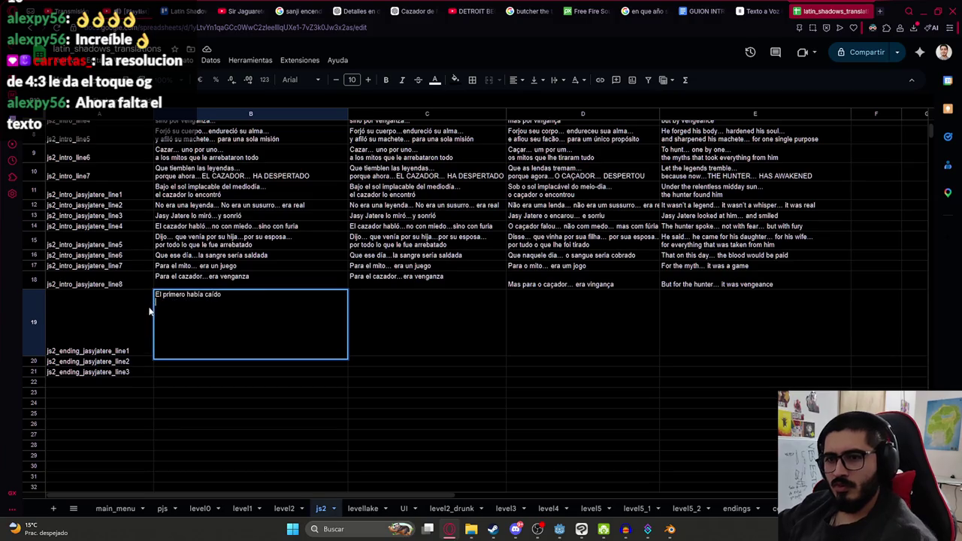
key("Delete")
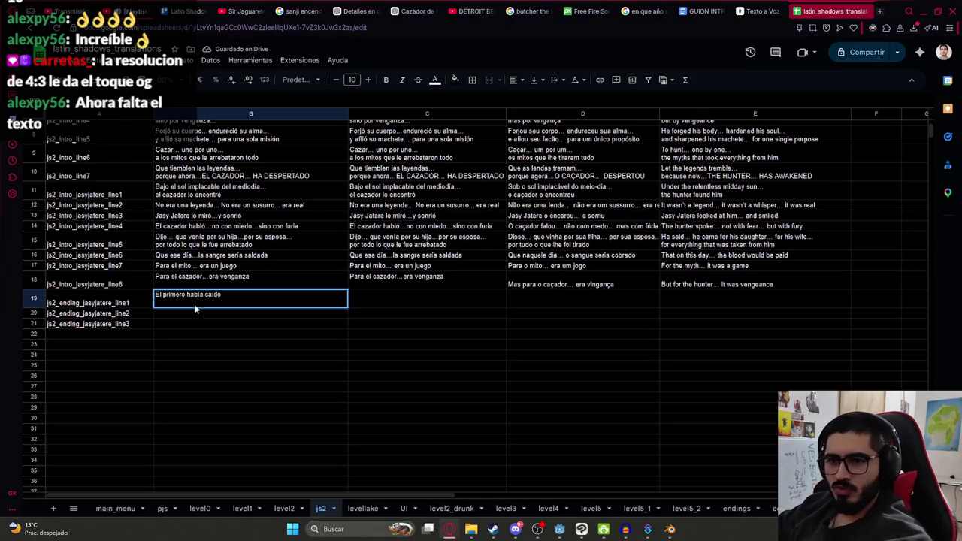
key("Return")
- Put line 2 in B20 and 'La cacería… apenas comenzaba' in B21
double_click(195, 306)
key("ctrl+v")
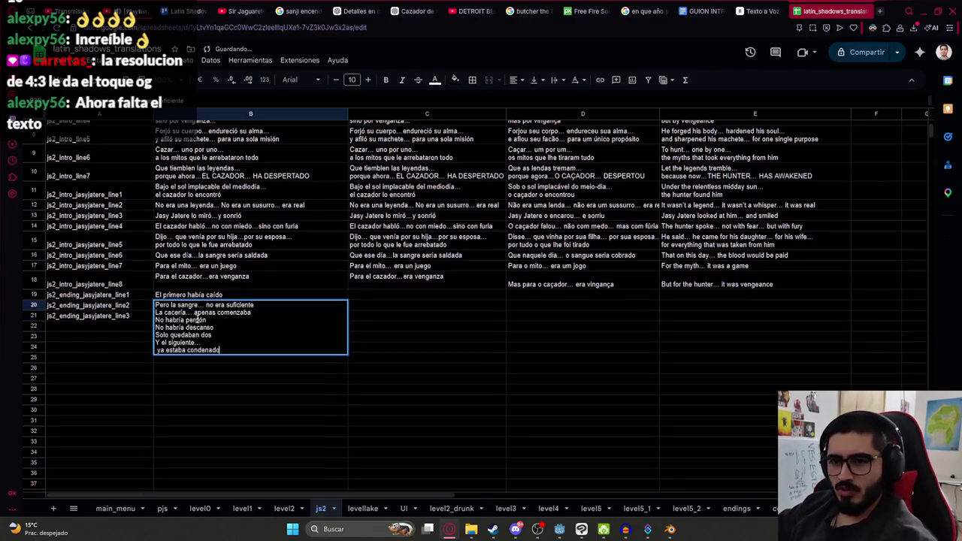
left_click_drag(226, 349, 158, 315)
key("BackSpace")
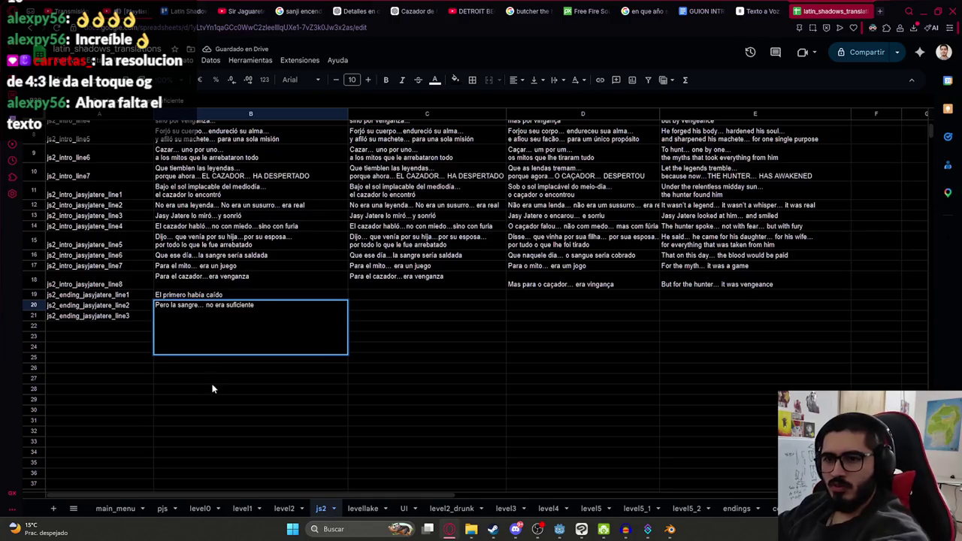
left_click(212, 388)
double_click(191, 316)
key("ctrl+v")
left_click_drag(224, 352, 139, 338)
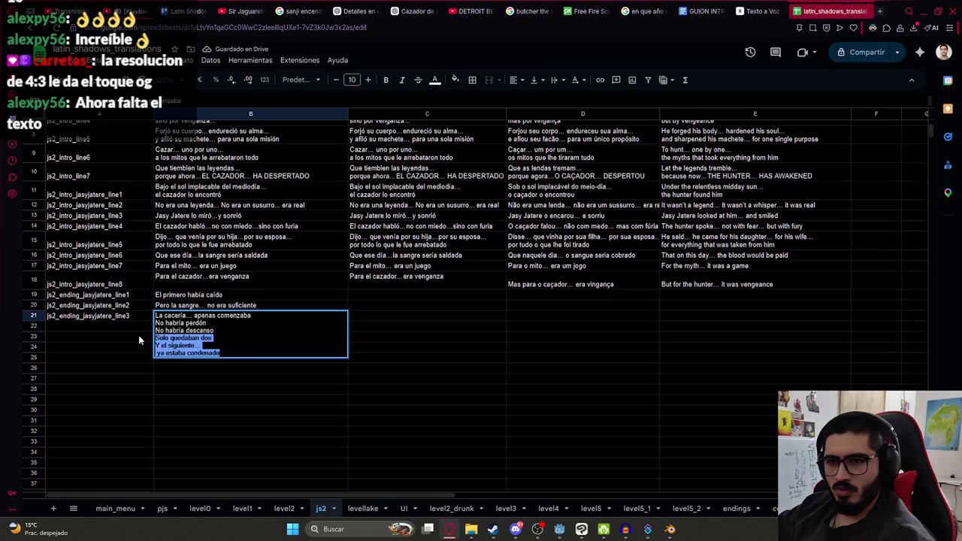
key("BackSpace")
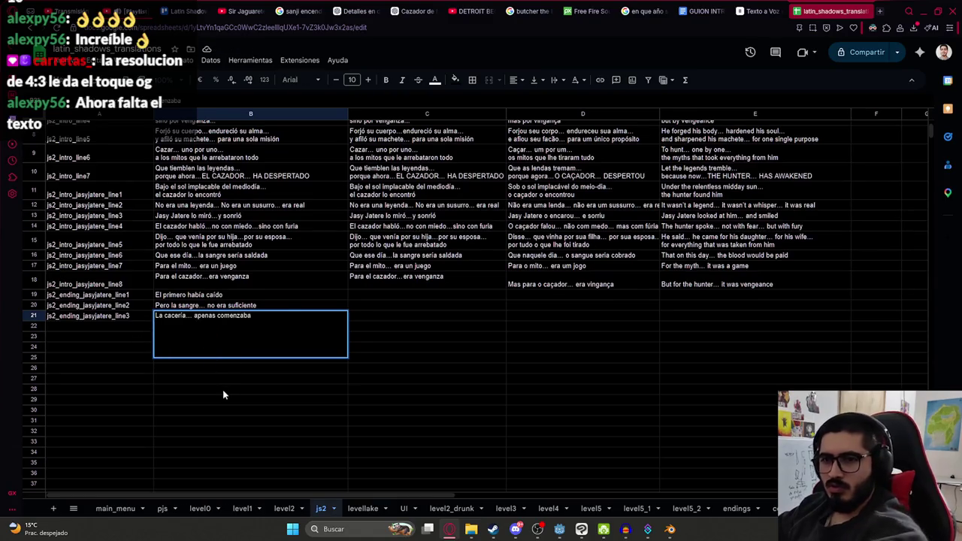
- Put 'No habría perdón' in B22 and 'No habría descanso' in B23
left_click(222, 391)
double_click(225, 326)
key("ctrl+v")
left_click_drag(201, 351, 209, 328)
key("BackSpace")
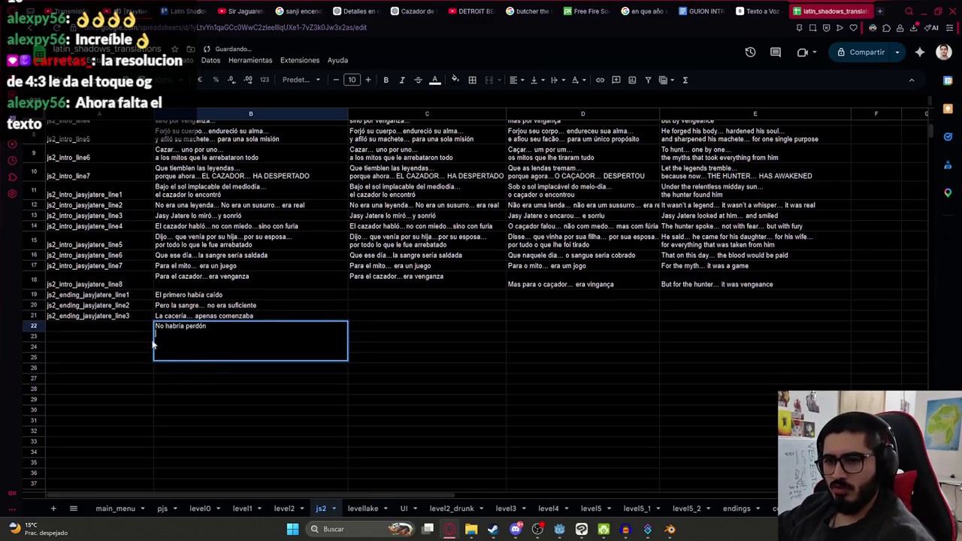
left_click(199, 378)
double_click(192, 338)
key("ctrl+v")
left_click_drag(224, 359, 155, 344)
key("BackSpace")
- Put 'Solo quedaban dos' in B24 and the final lines, 'Y el siguiente…', in B25:B26
left_click(194, 379)
double_click(192, 349)
key("ctrl+v")
left_click_drag(219, 365, 147, 357)
key("BackSpace")
left_click(192, 389)
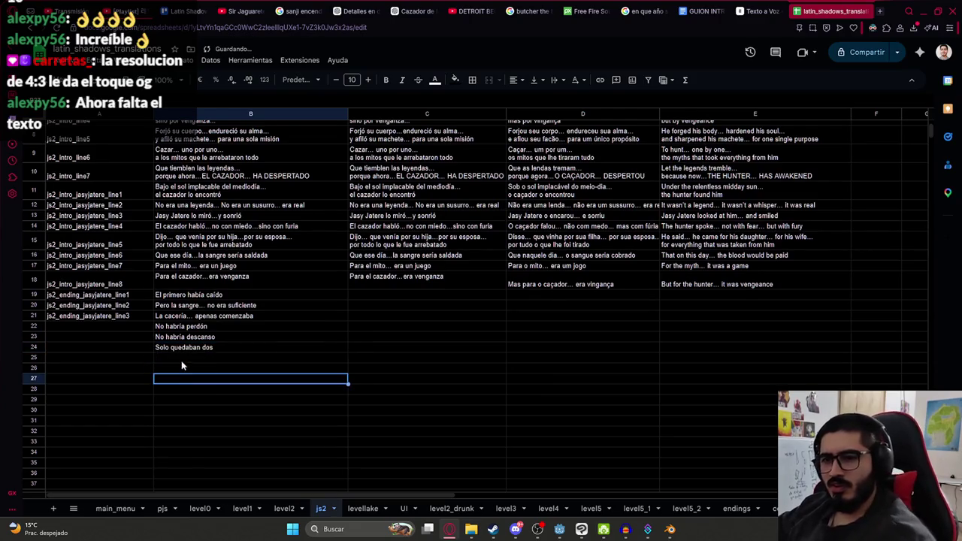
double_click(182, 361)
key("ctrl+v")
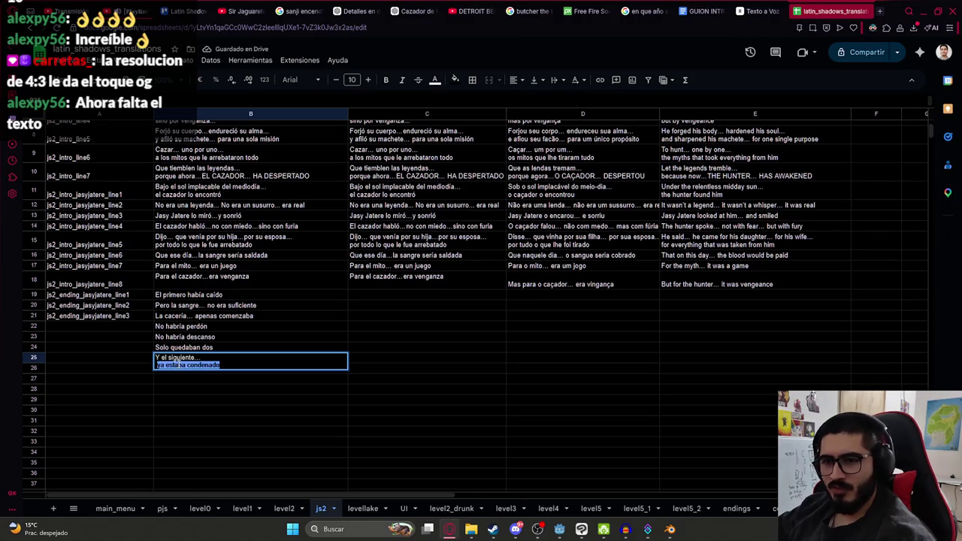
key("BackSpace")
key("ctrl+z")
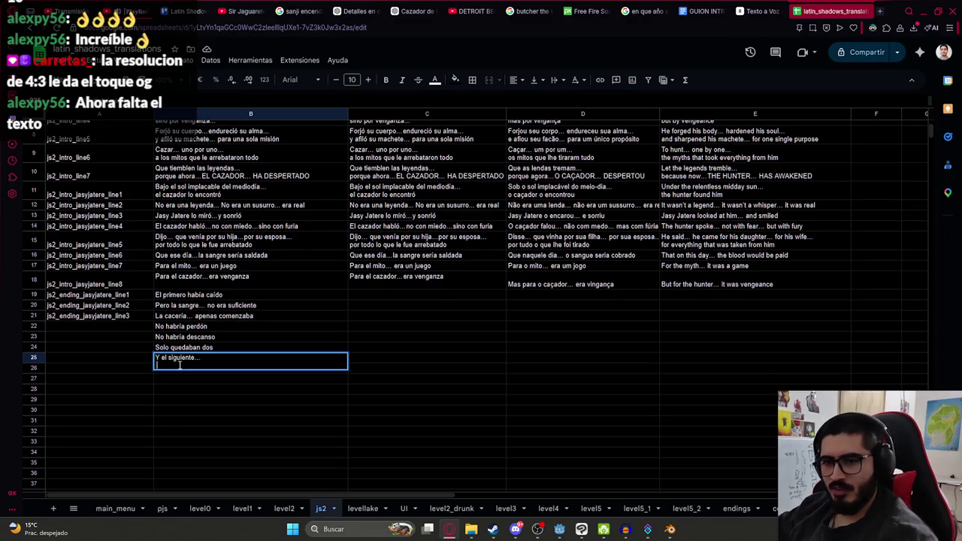
left_click(201, 368)
type("...ya estaba condenado")
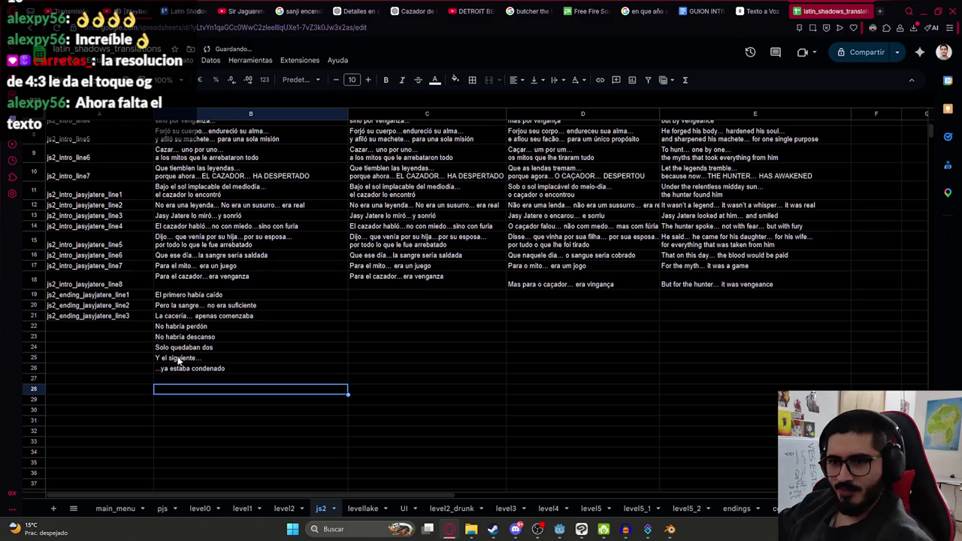
- Fill the A-column keys down to line8 in row 26 and copy B19:B26
left_click(147, 318)
left_click_drag(153, 321, 148, 368)
left_click_drag(188, 295, 188, 369)
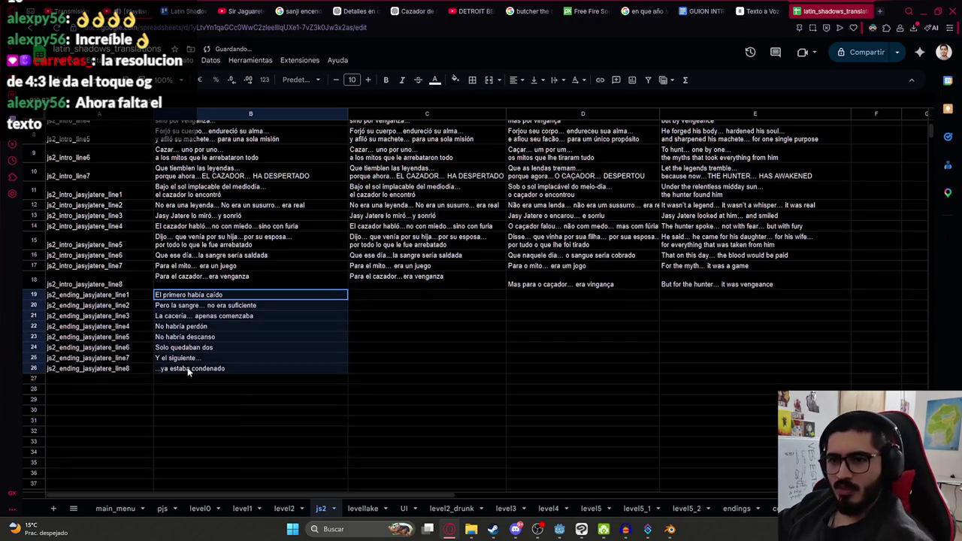
key("ctrl+c")
left_click(423, 10)
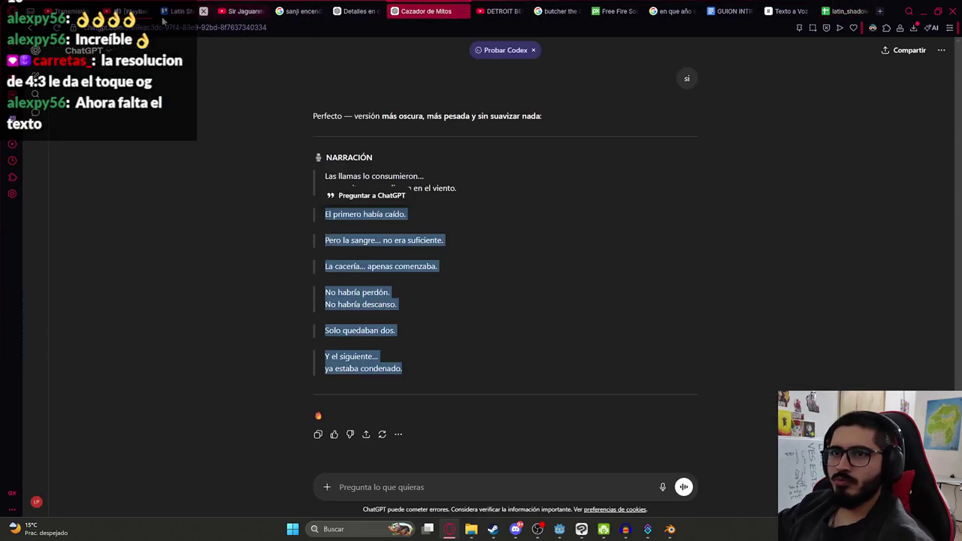
- Open ChatGPT in a new tab beside the chats and open the earlier translation conversation
left_click(880, 12)
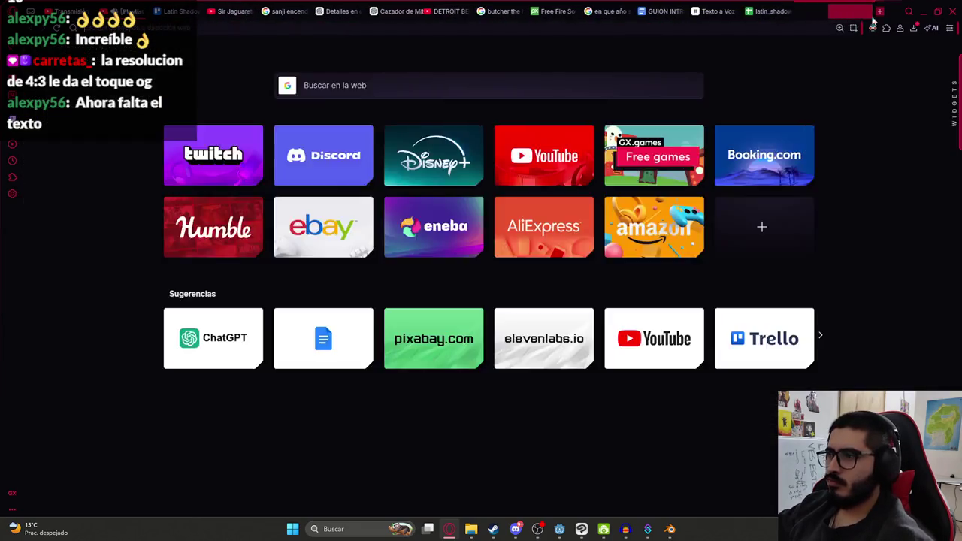
key("Return")
left_click_drag(831, 15, 481, 5)
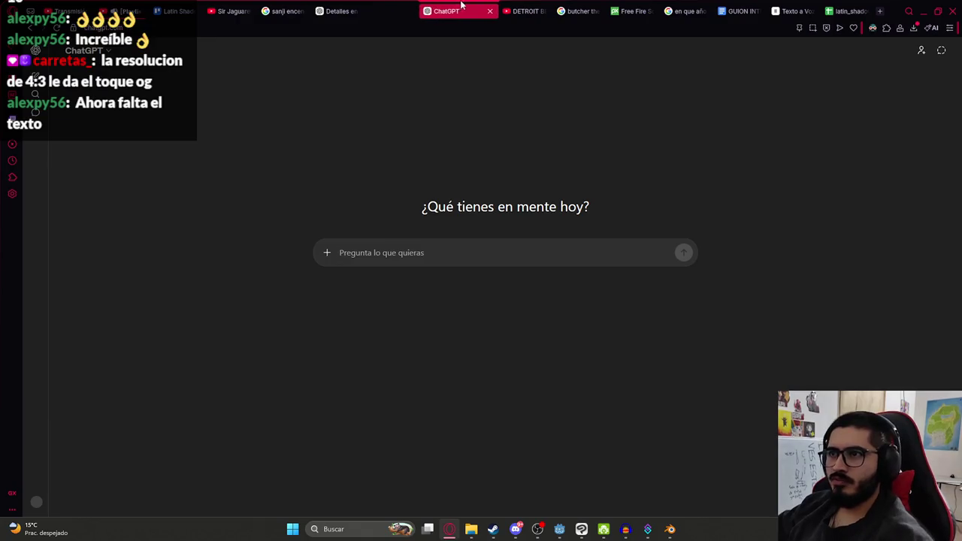
left_click_drag(482, 5, 473, 6)
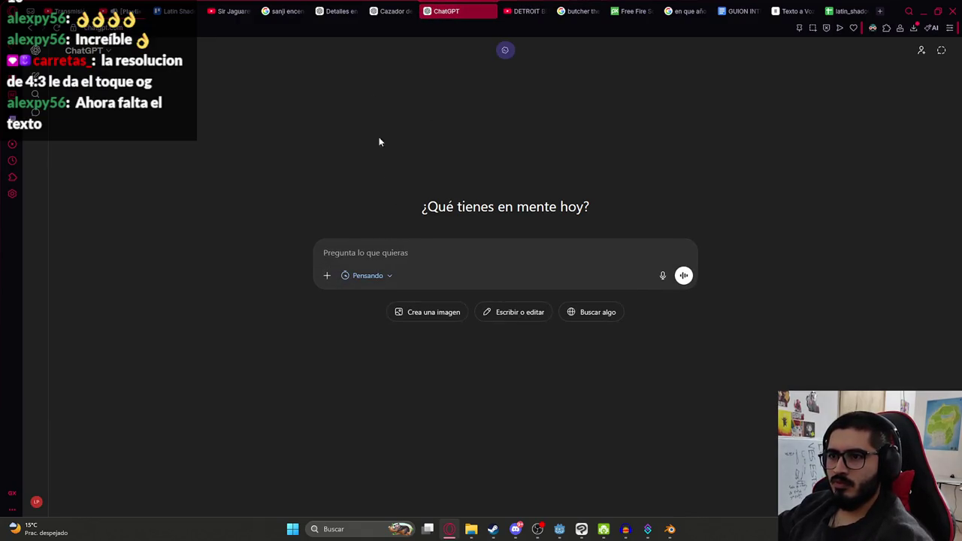
left_click(388, 7)
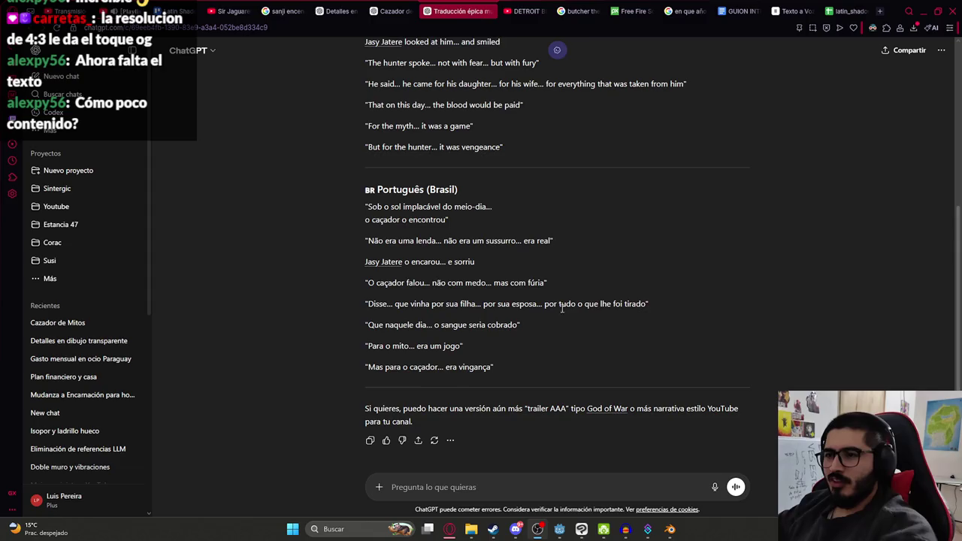
- Send a 'Traducir' request with the eight Spanish ending lines, then select C19 in the sheet
scroll(534, 188, "up", 3)
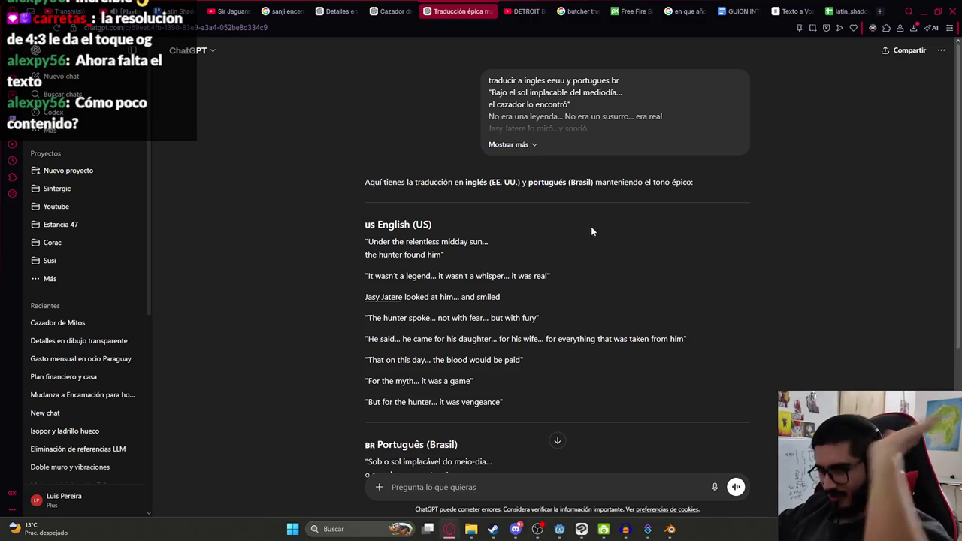
scroll(600, 237, "down", 3)
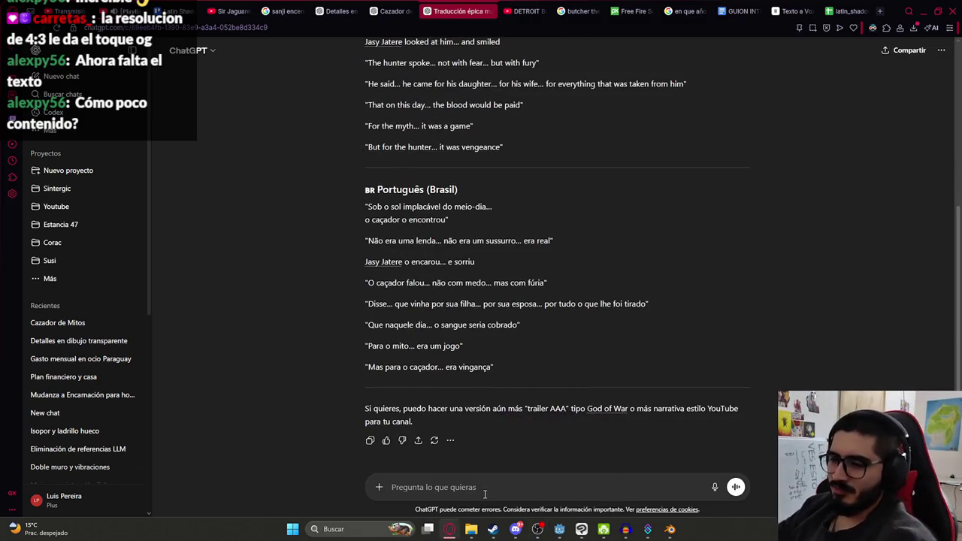
key("ctrl+v")
key("ctrl+z")
type("duc")
key("ctrl+v")
key("Return")
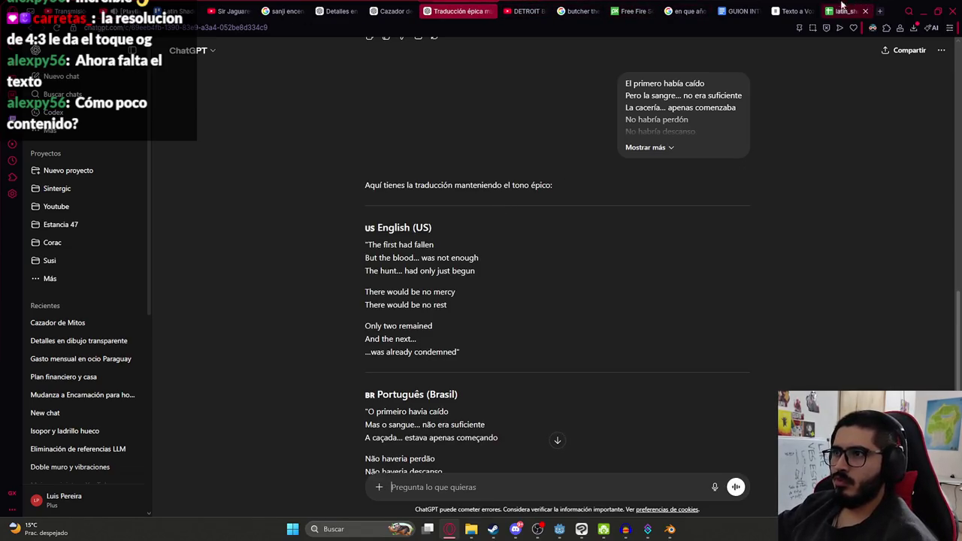
left_click(842, 6)
left_click(372, 299)
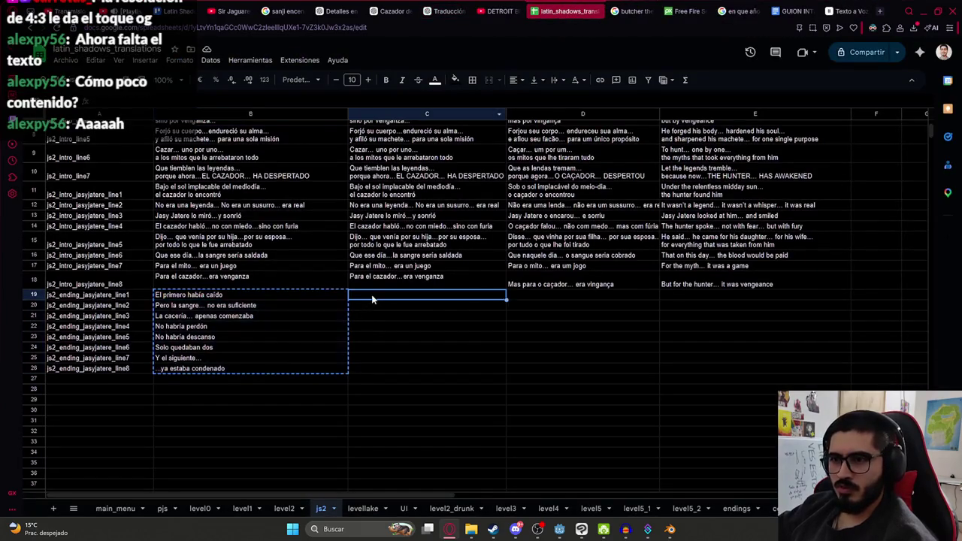
- Paste the Spanish ending lines into C19:C26 and move the spreadsheet tab before DETROIT
key("ctrl+v")
left_click(503, 10)
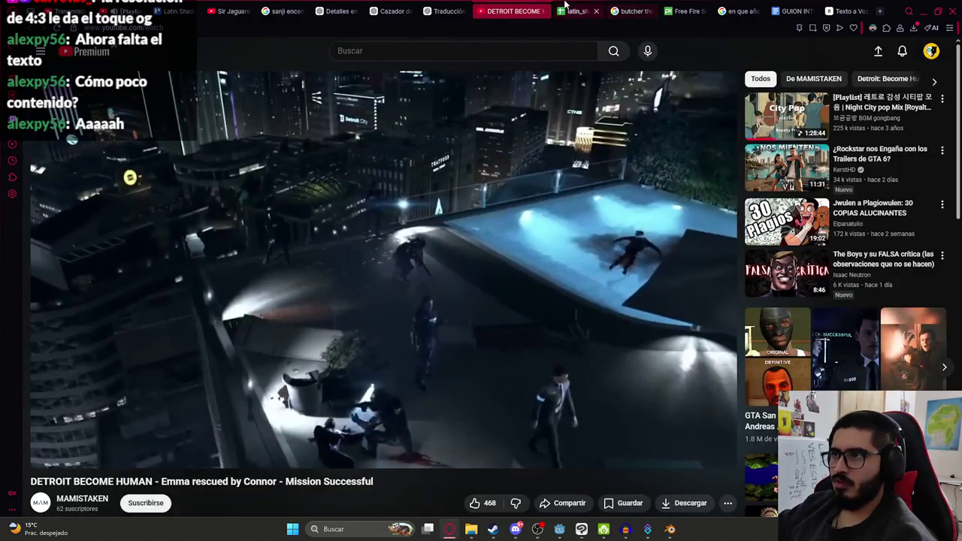
left_click_drag(565, 8, 518, 9)
left_click(454, 11)
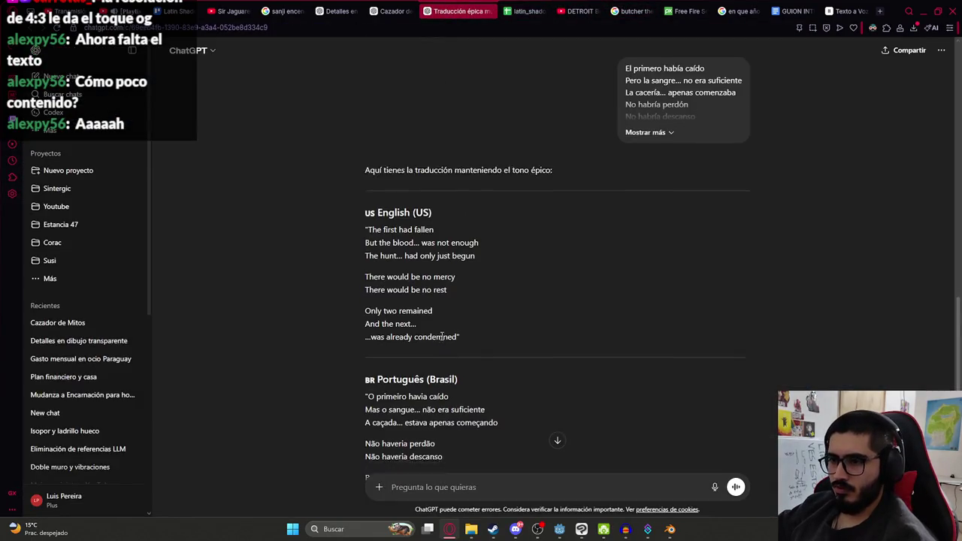
- Paste ChatGPT's English translation into column D and close the blank gaps between lines
scroll(451, 300, "down", 2)
left_click_drag(411, 167, 365, 143)
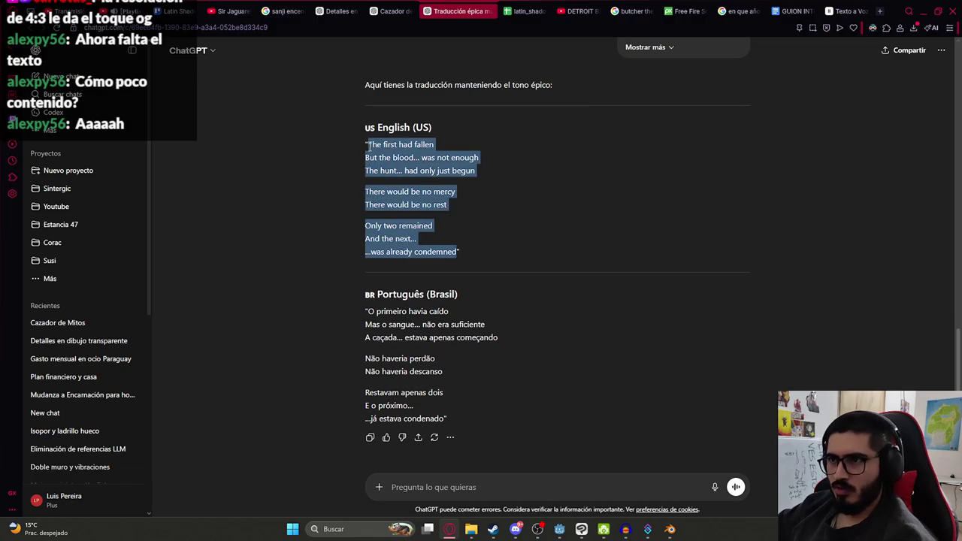
key("ctrl+Tab")
key("Right")
key("ctrl+v")
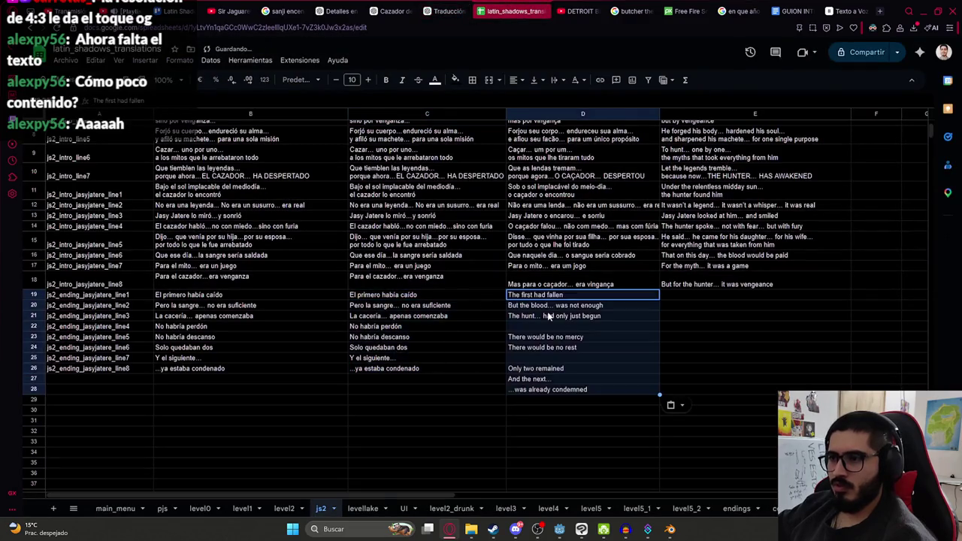
mouse_move(551, 328)
left_mouse_down()
mouse_move(538, 388)
mouse_move(530, 295)
left_mouse_up()
key("ctrl+c")
left_click(558, 329)
key("ctrl+v")
left_click(538, 348)
key("ctrl+v")
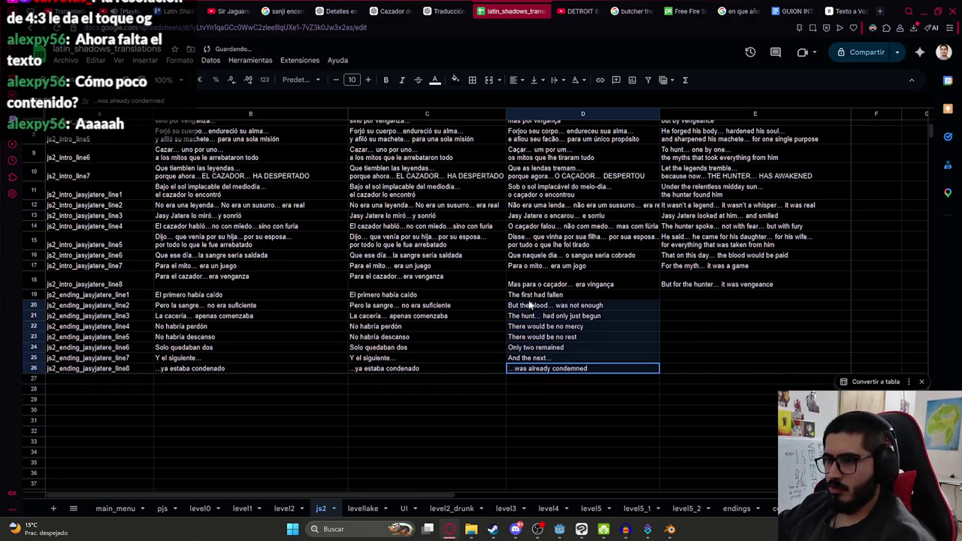
- Move the English lines into E19:E26 and check each translated line
left_click(708, 297)
key("ctrl+v")
left_click(704, 306)
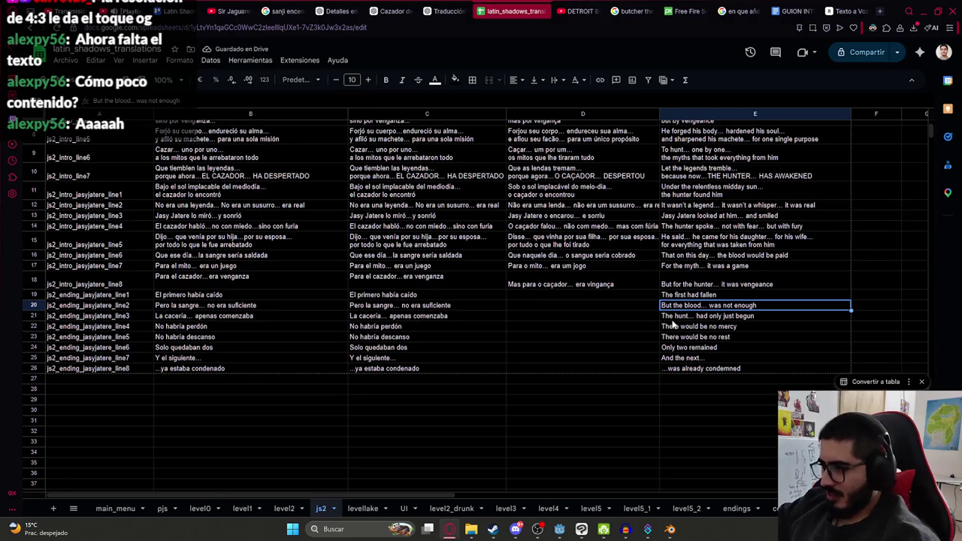
key("Down")
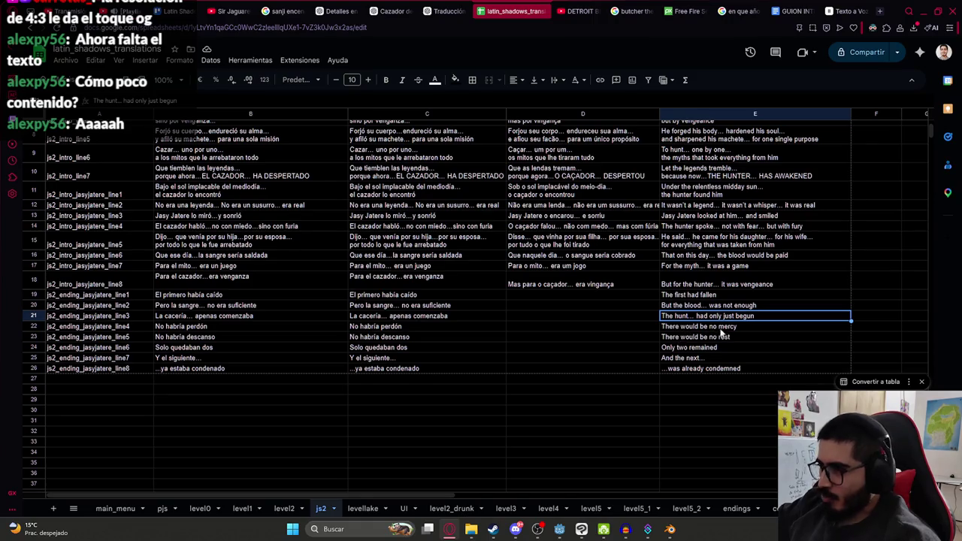
left_click(731, 329)
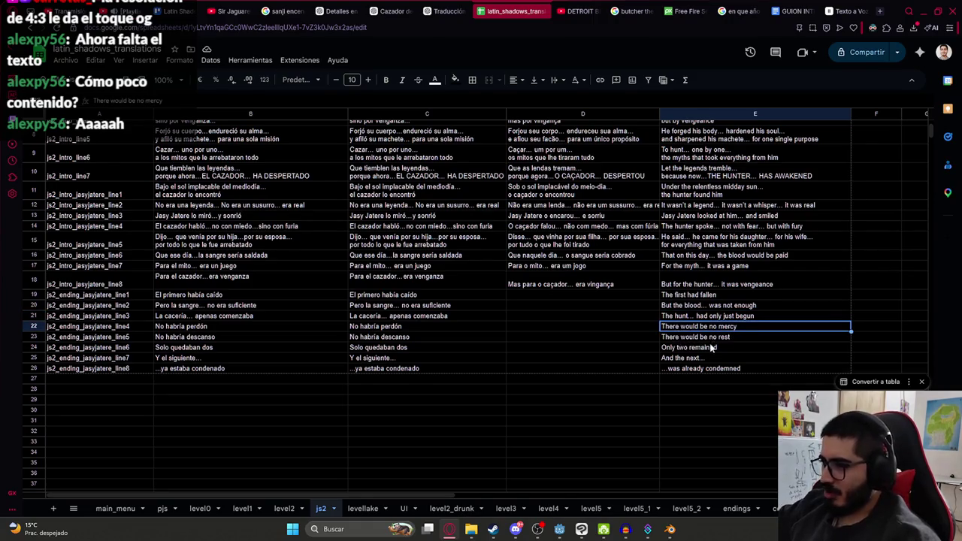
left_click(734, 338)
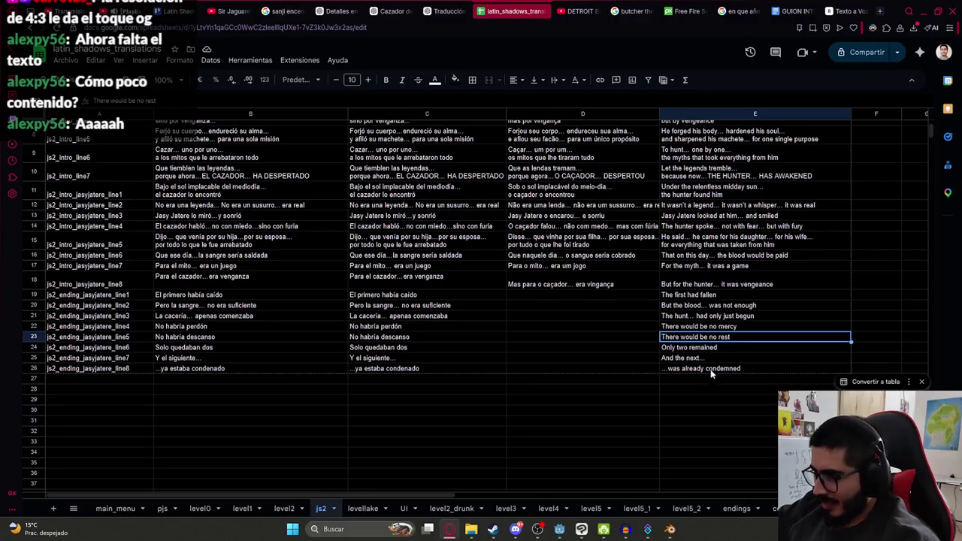
left_click(736, 369)
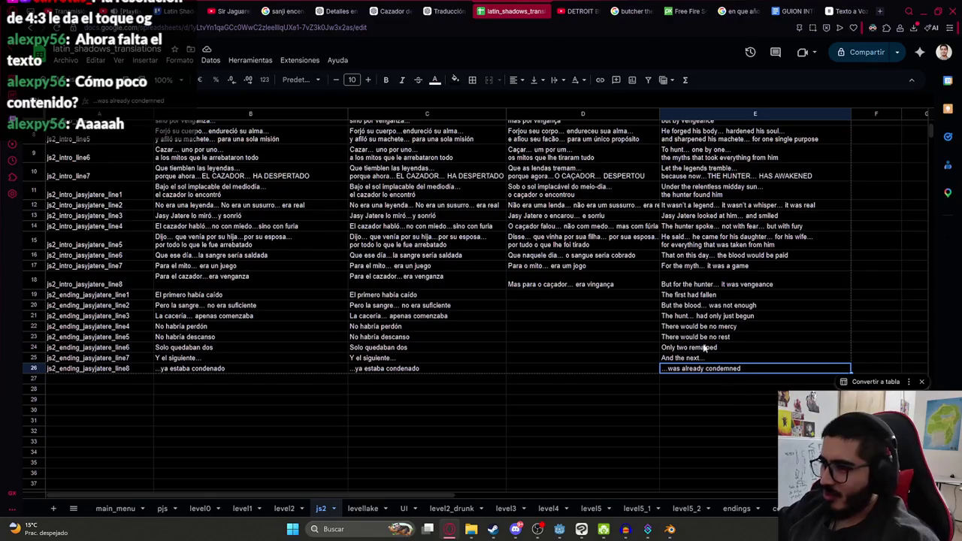
left_click(449, 10)
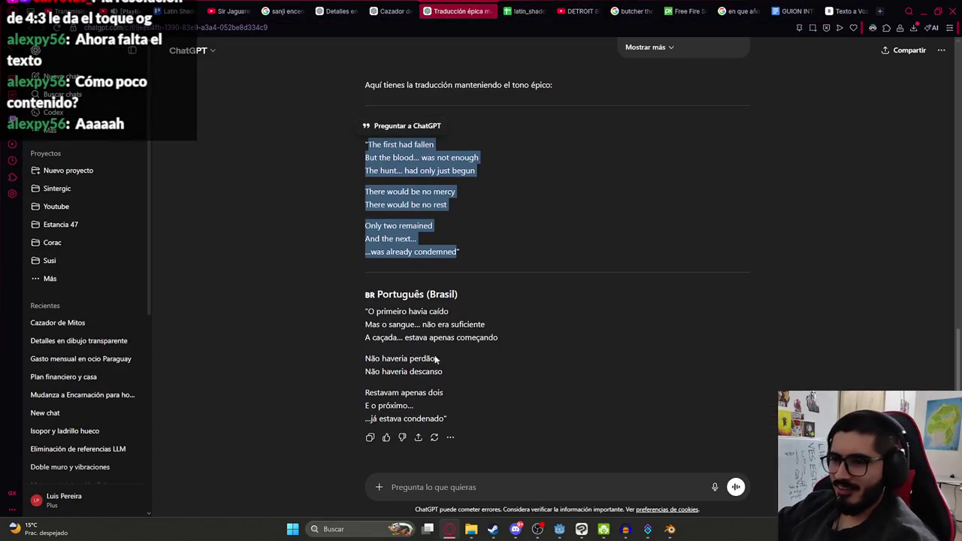
- Copy the Portuguese translation and paste it into column D starting at D19
left_click_drag(370, 308, 447, 418)
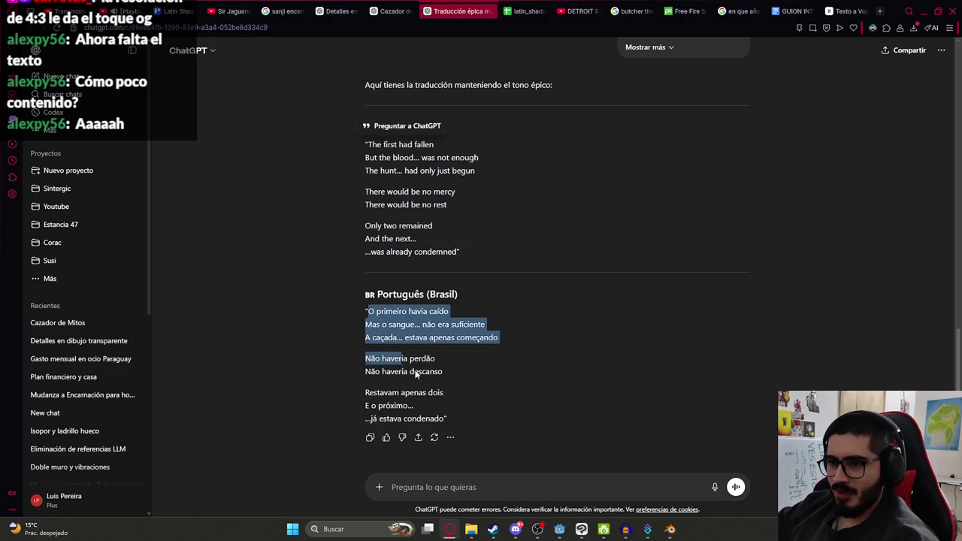
left_click(512, 11)
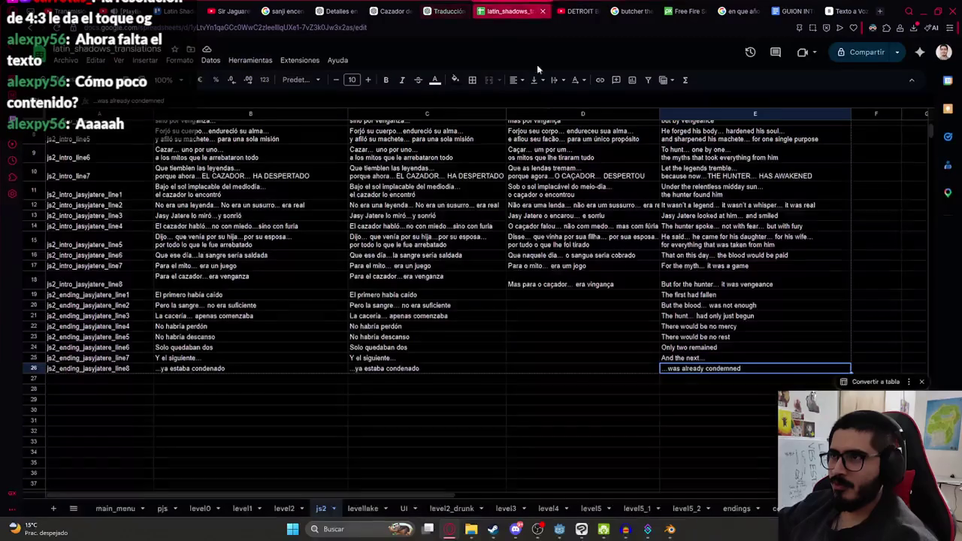
left_click(587, 296)
key("ctrl+v")
- Move the 'Não haveria' lines to D22:D23 and the last three lines up to D24:D26
left_click(543, 346)
left_click(543, 338, "shift")
key("ctrl+x")
key("Up")
key("Up")
key("ctrl+v")
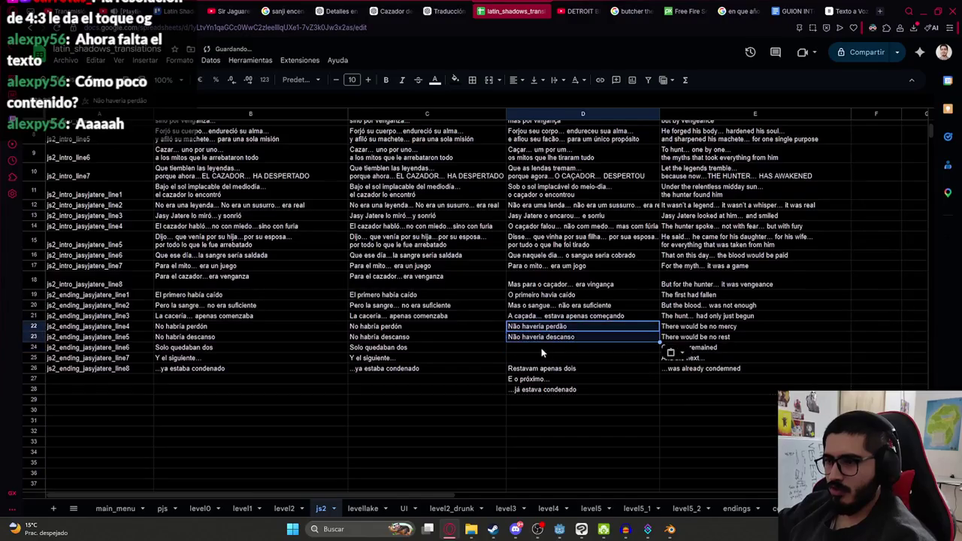
left_click_drag(531, 368, 531, 390)
left_click_drag(573, 363, 573, 340)
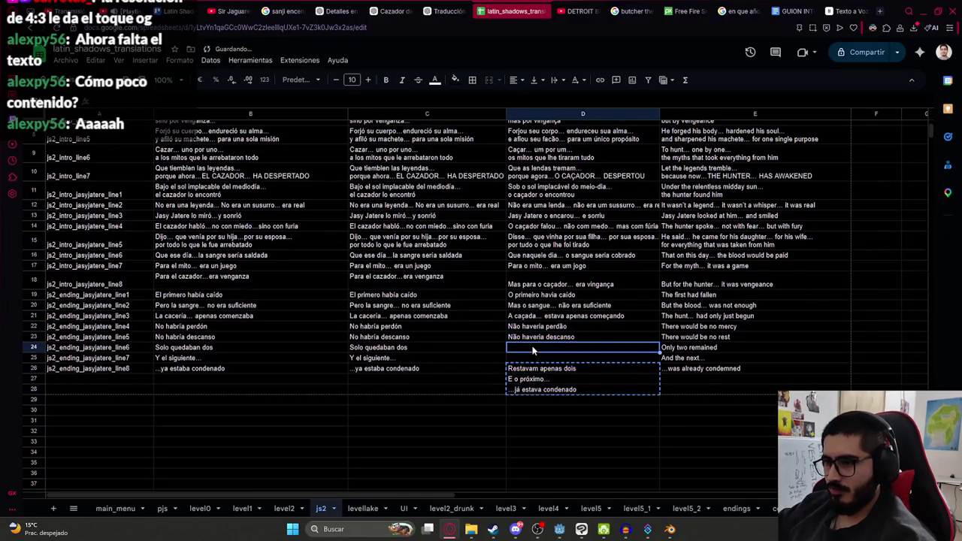
- Review the translations in D18 through D23 to confirm they align with their rows
left_click(626, 308)
key("Up")
key("Up")
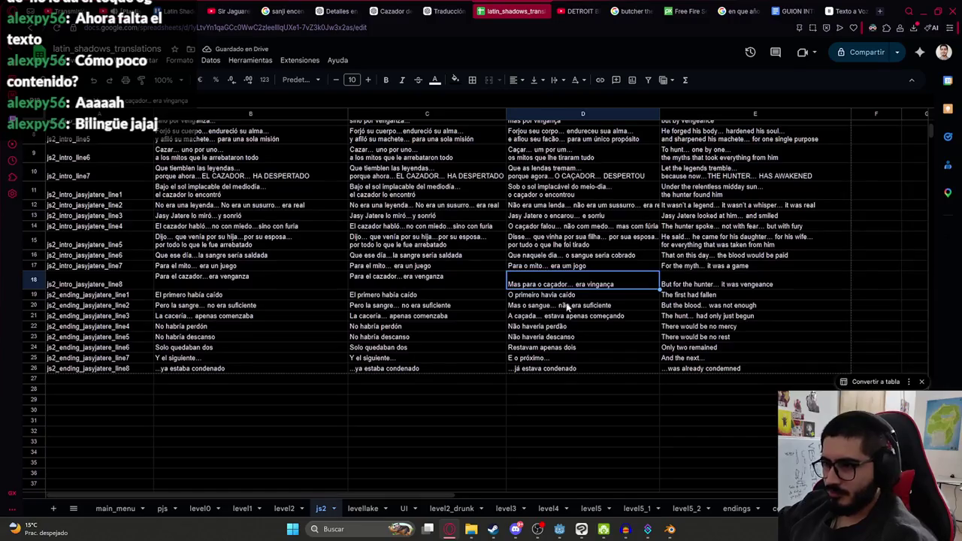
left_click(541, 296)
left_click(530, 308)
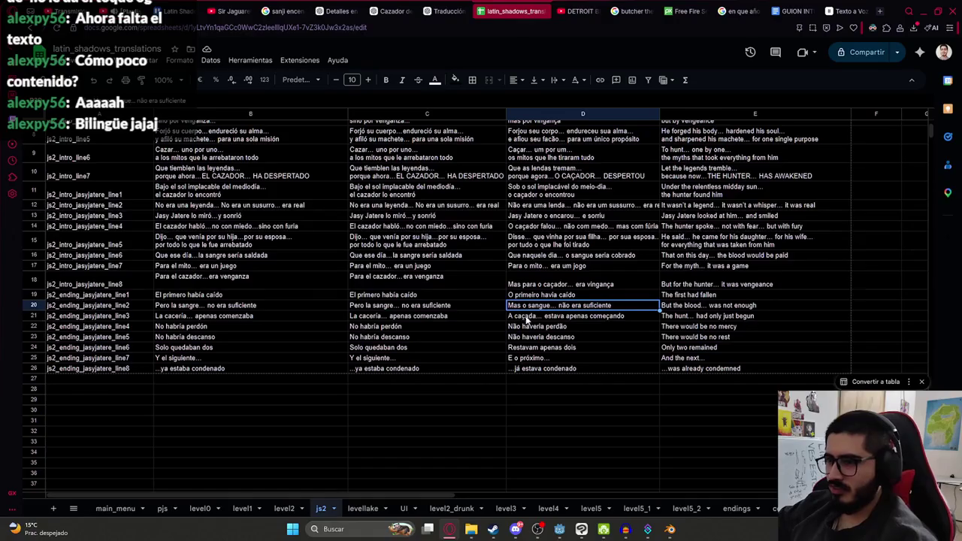
left_click(513, 319)
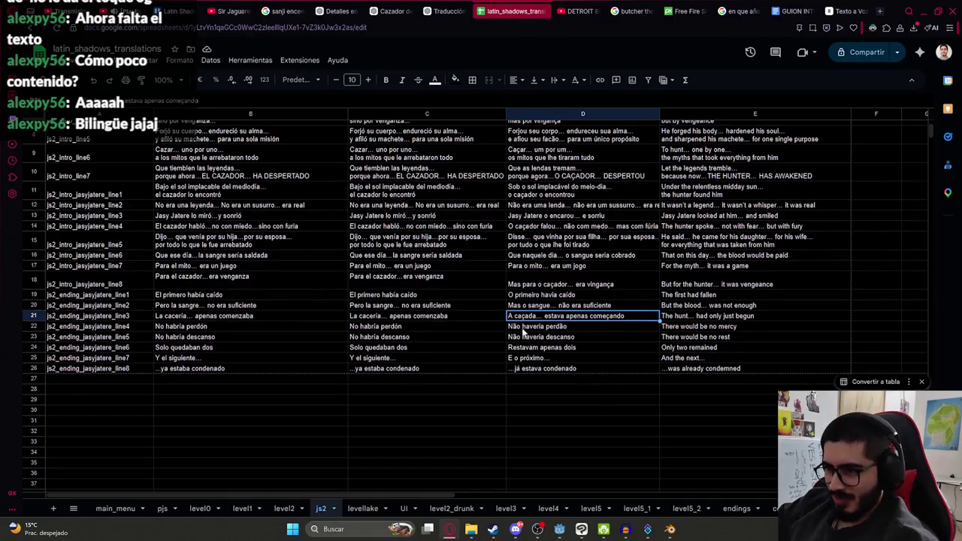
left_click(530, 330)
left_click(536, 339)
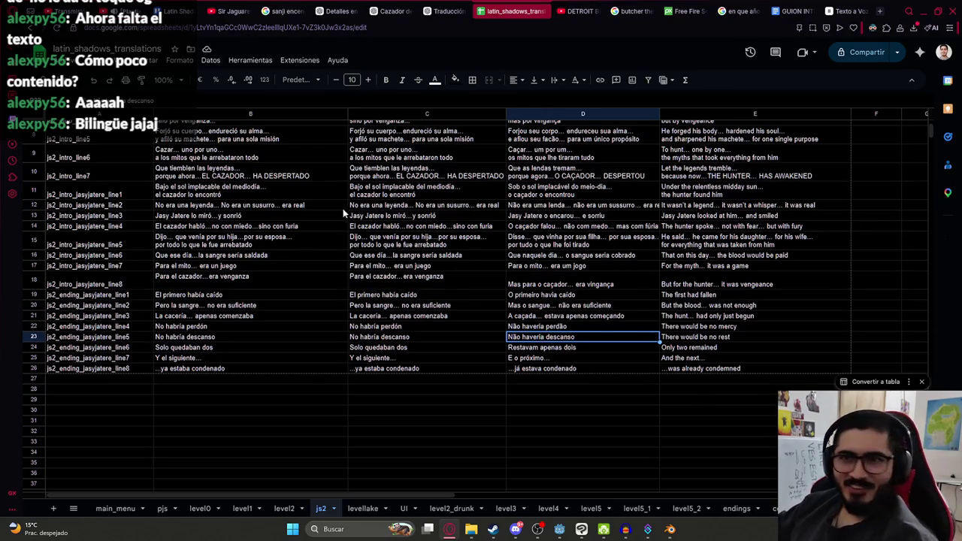
- Download the js2 sheet as a .csv file and open its download folder
left_click(66, 60)
mouse_move(85, 182)
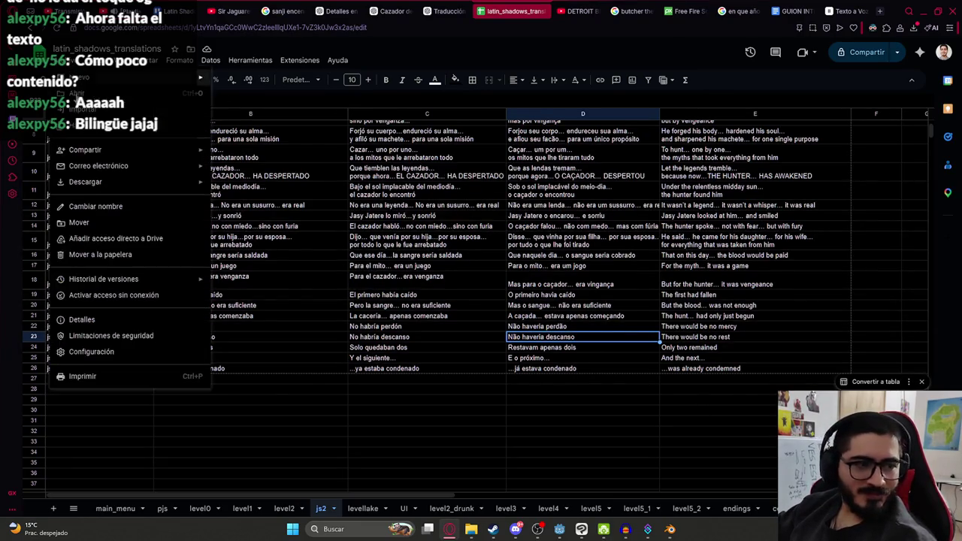
left_click(278, 249)
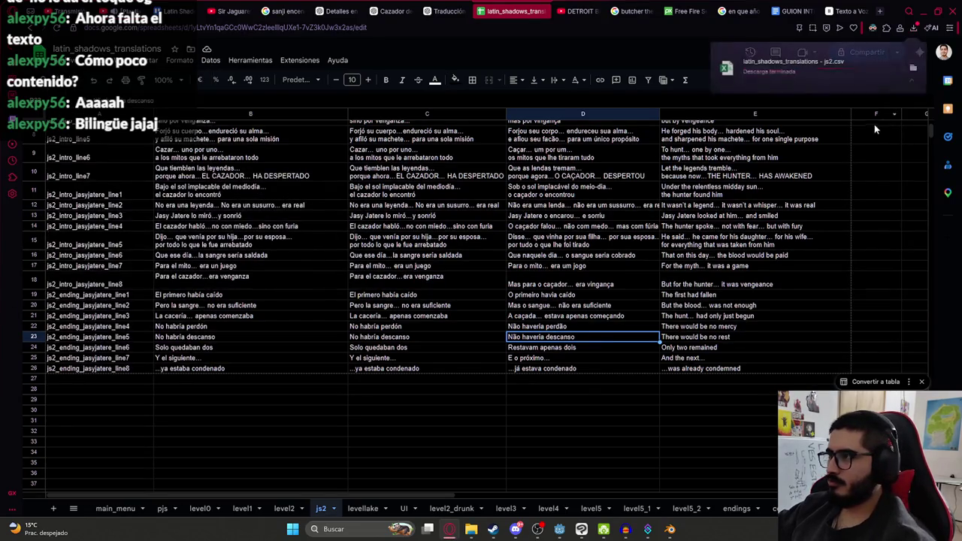
left_click(902, 64)
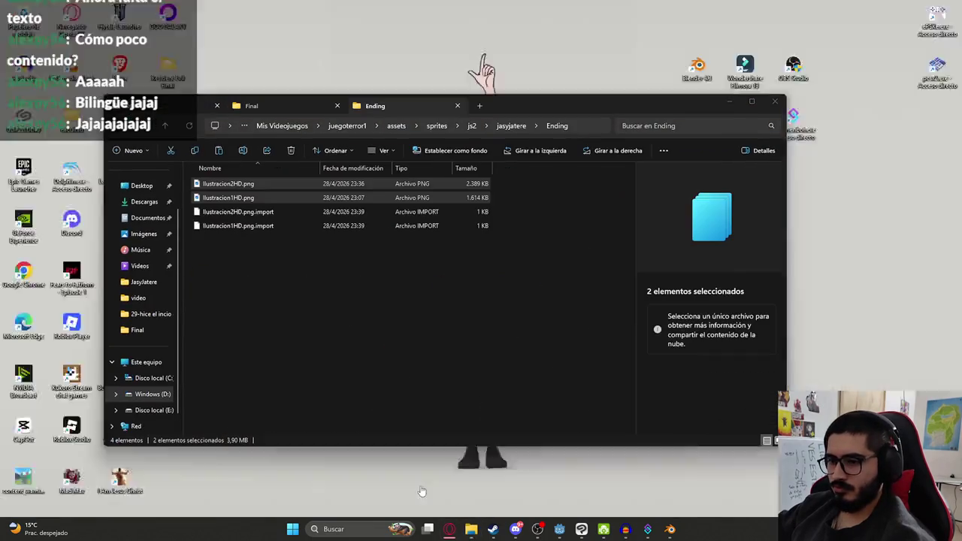
- Paste the downloaded js2 CSV into the juegoterror1 project's translations folder
mouse_move(471, 530)
left_click(419, 489)
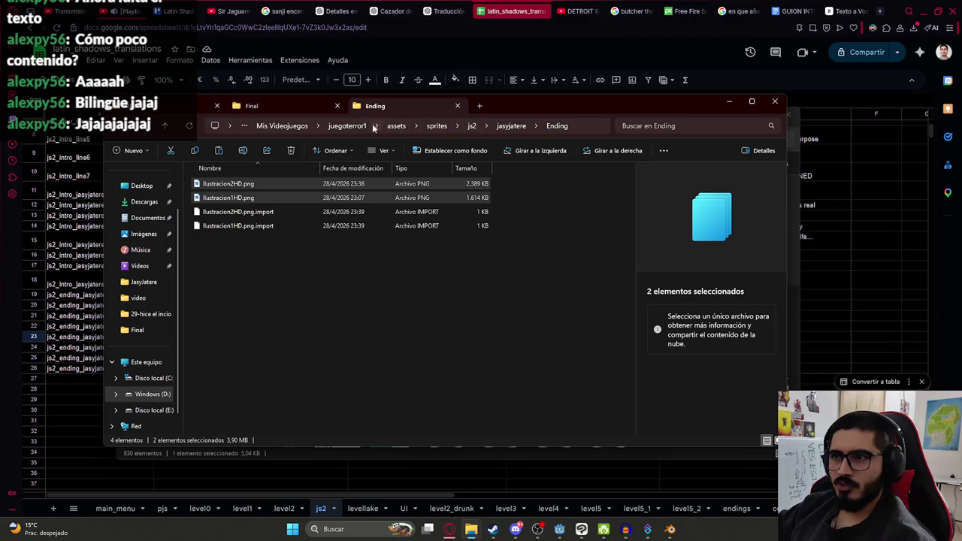
left_click(350, 126)
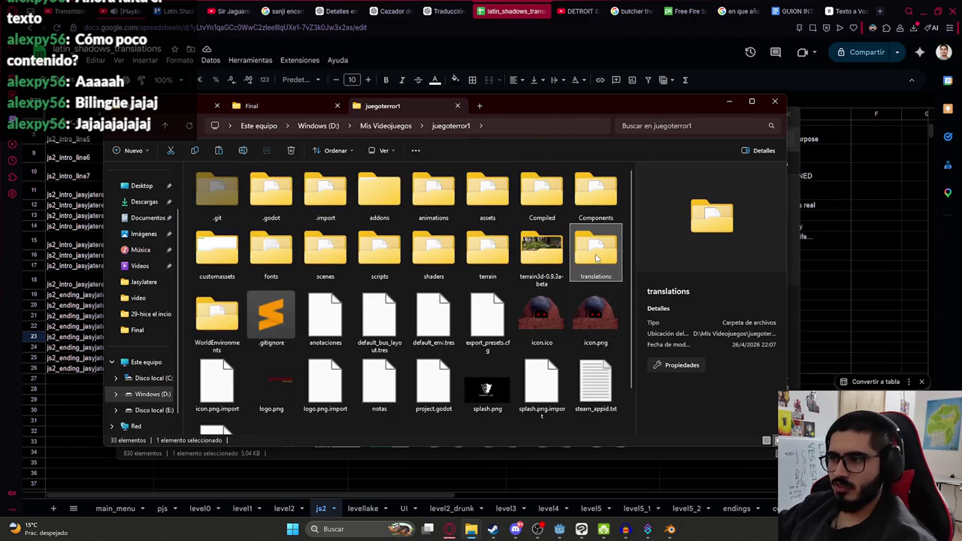
double_click(597, 258)
key("ctrl+v")
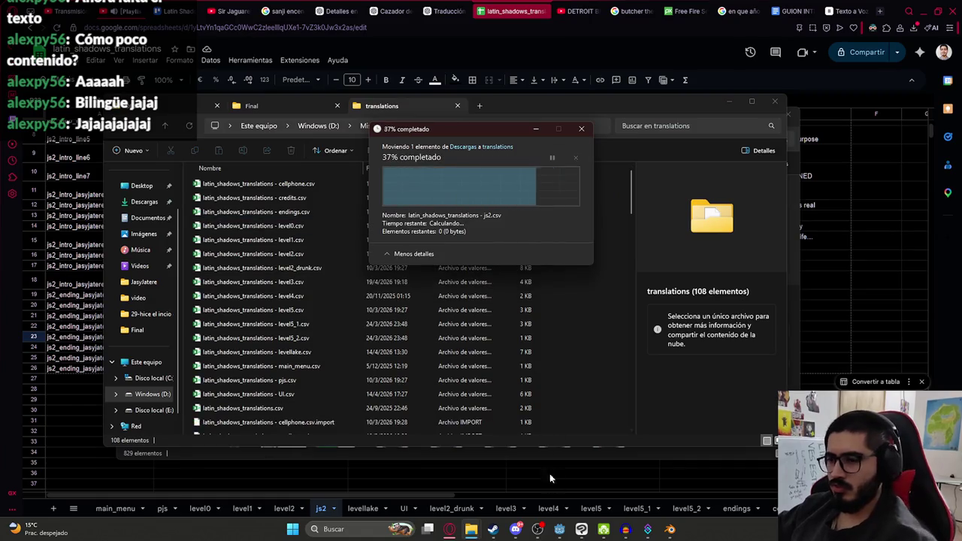
left_click(559, 529)
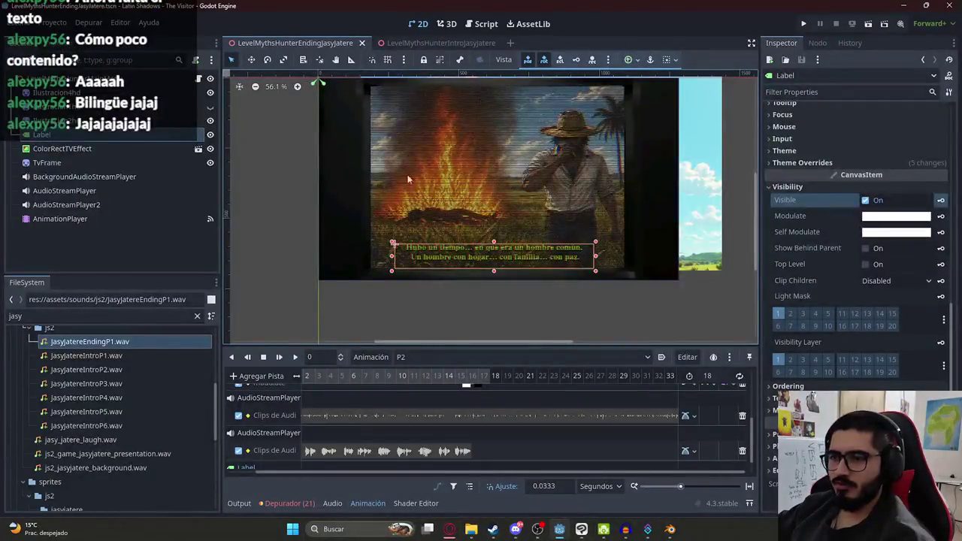
- Change the ending script's first subtitle key to js2_ending_jasyjatere_line1
left_click(198, 78)
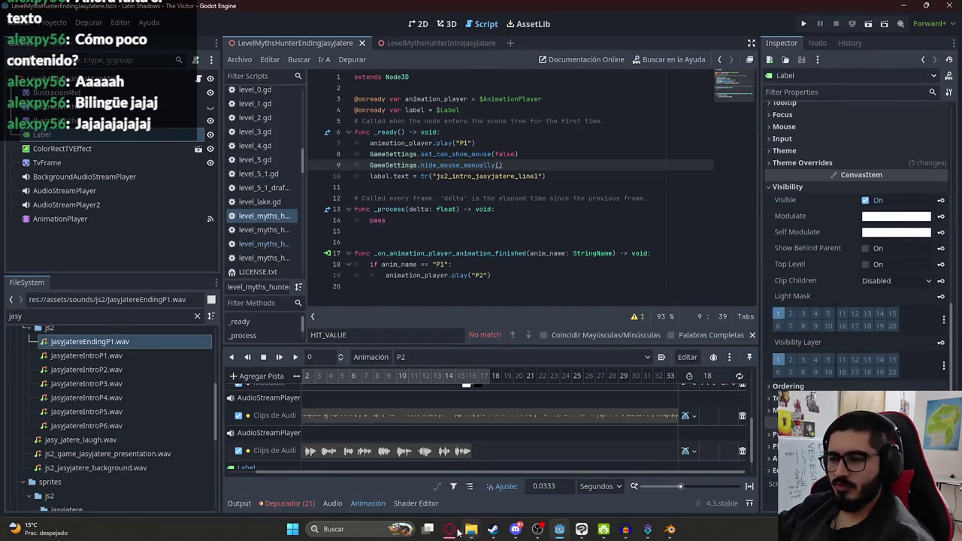
left_click(449, 529)
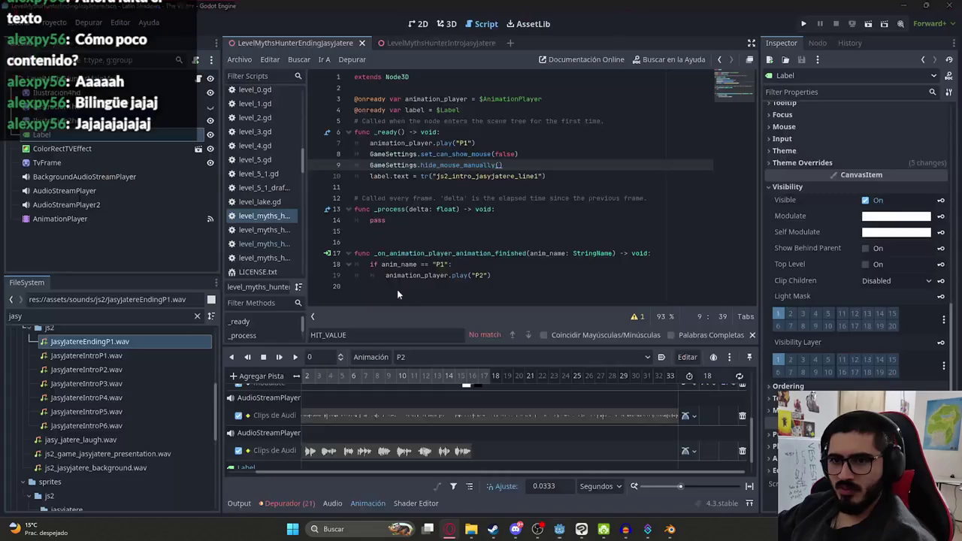
key("alt+Tab")
double_click(471, 176)
key("ctrl+v")
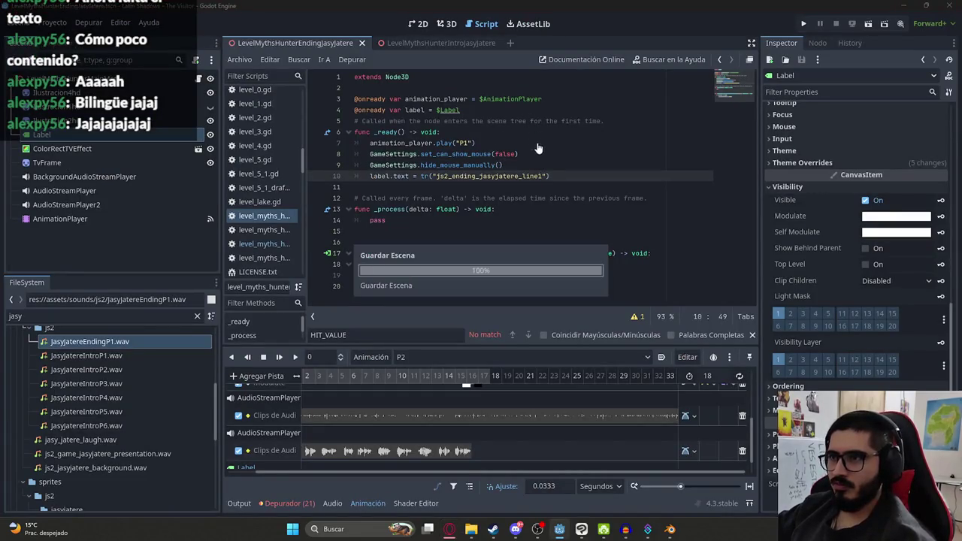
- Copy the play_line function from the intro script into the ending script
left_click(432, 43)
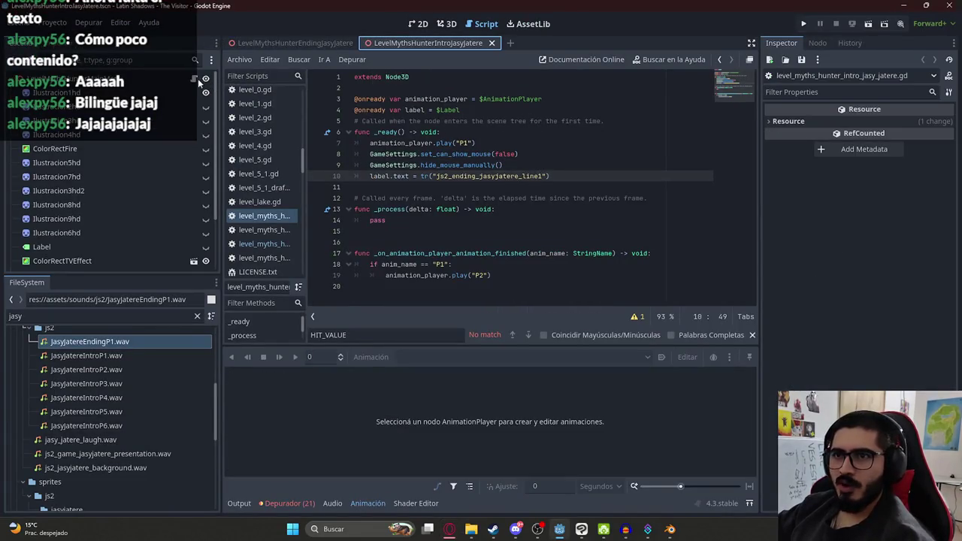
scroll(407, 273, "down", 10)
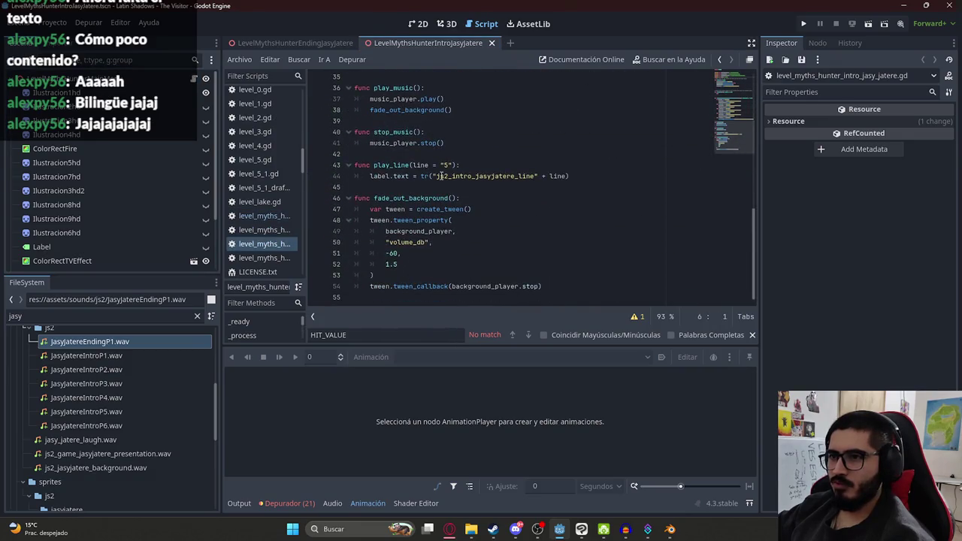
left_click_drag(603, 177, 308, 167)
left_click(292, 42)
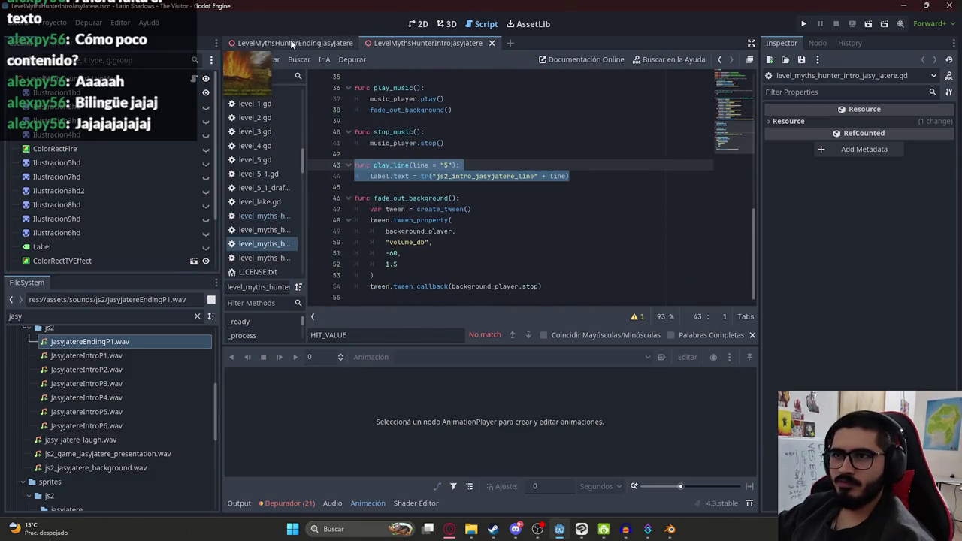
left_click(506, 291)
key("ctrl+v")
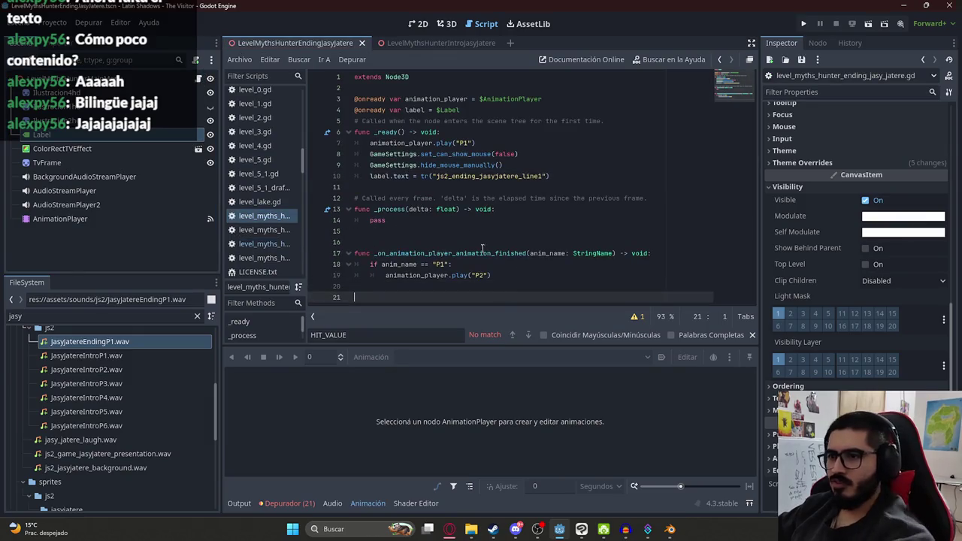
left_click(456, 233)
key("Delete")
- Change play_line's key prefix from intro to ending and save the script
key("Down")
key("Down")
key("Down")
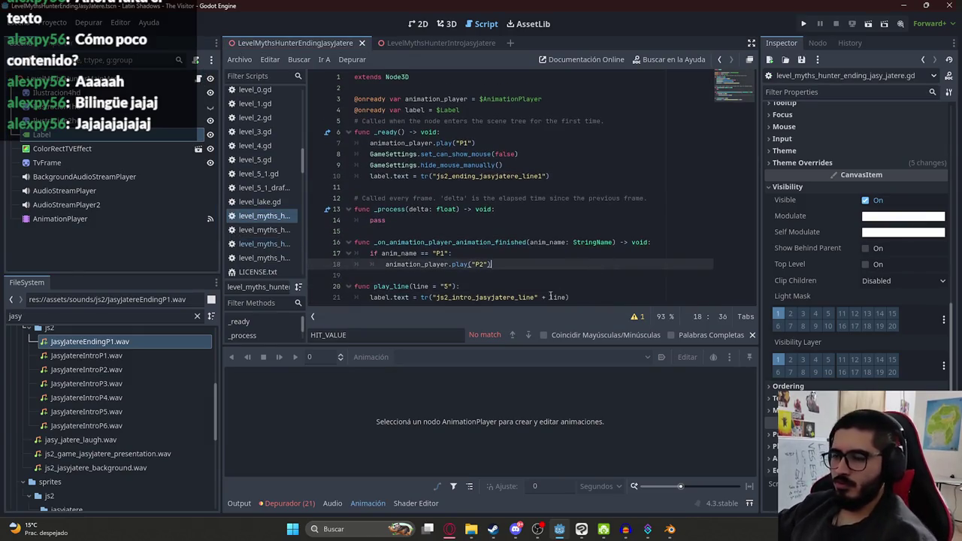
key("Down")
key("Down")
key("Down")
key("End")
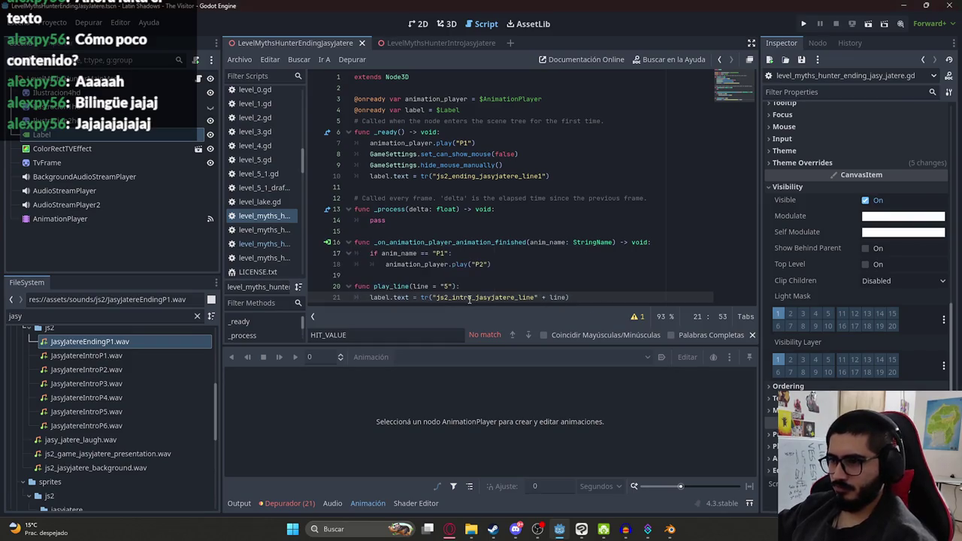
double_click(530, 298)
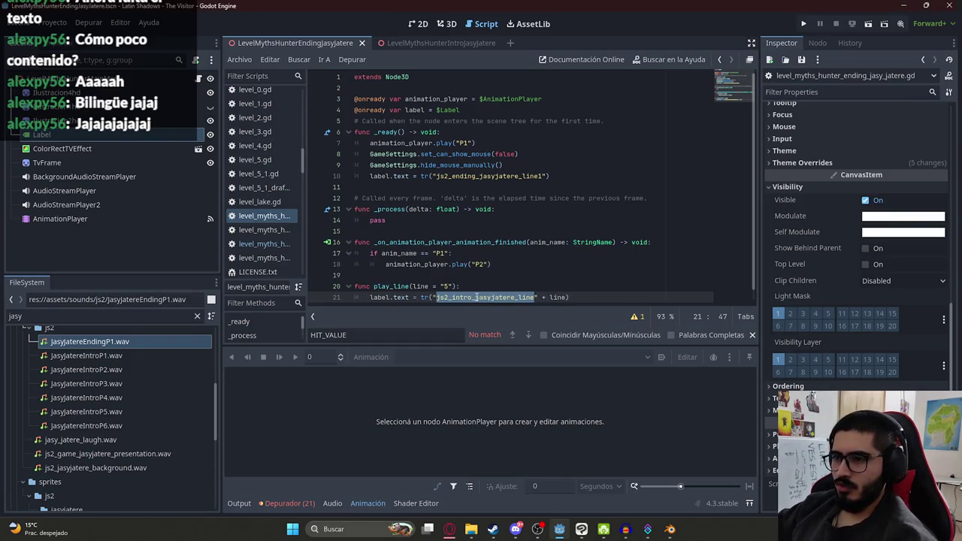
left_click(474, 298)
type("ending")
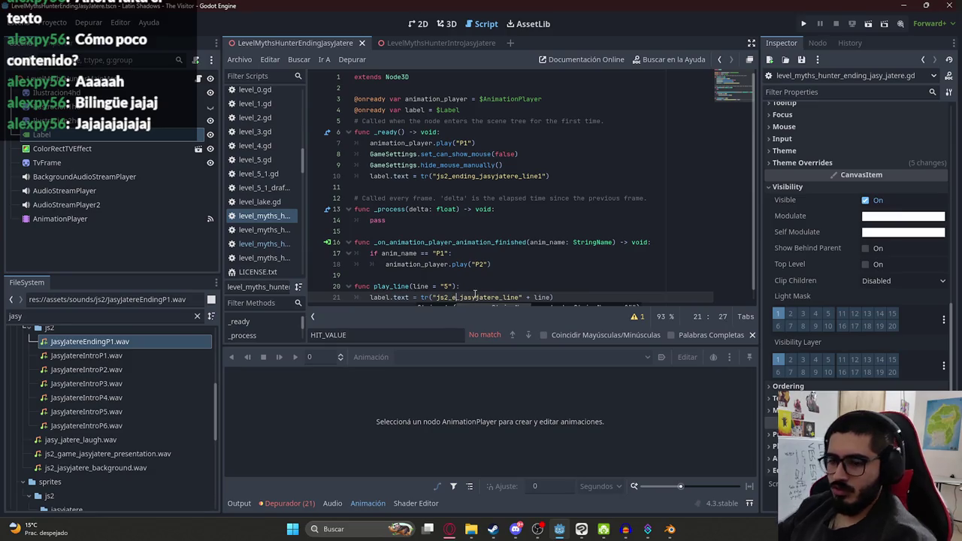
key("ctrl+s")
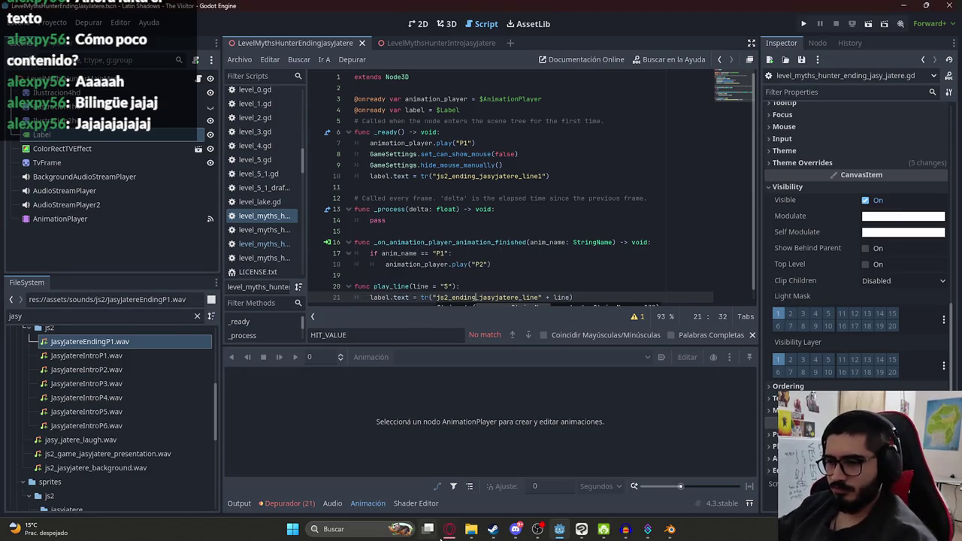
left_click(470, 276)
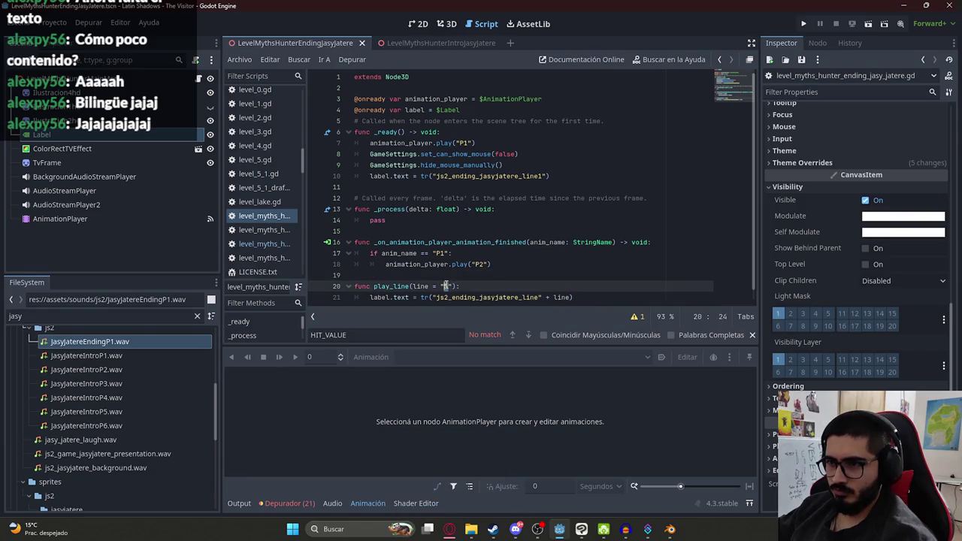
type("2")
double_click(391, 286)
key("ctrl+s")
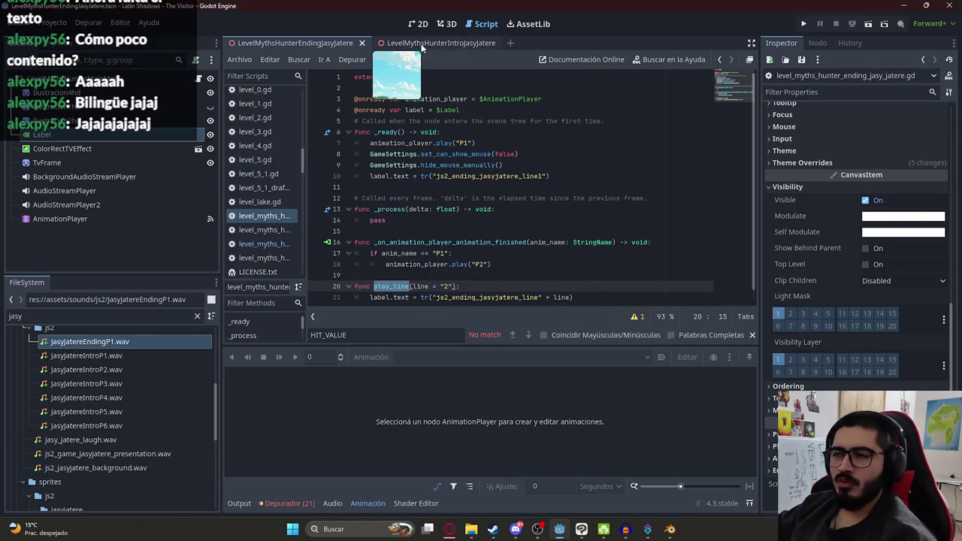
left_click(418, 23)
- Add a Call Method Track for the root node to the P2 animation
left_click(83, 220)
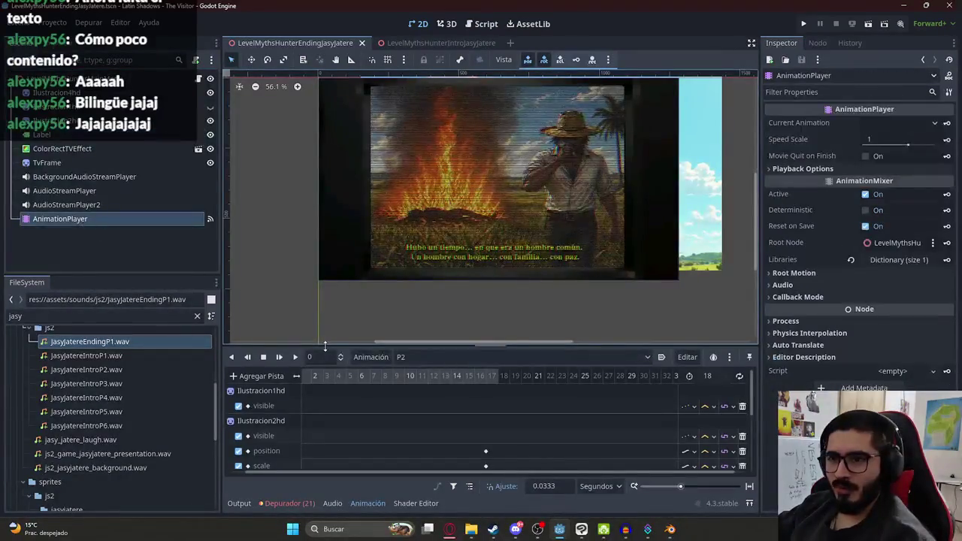
left_click(421, 357)
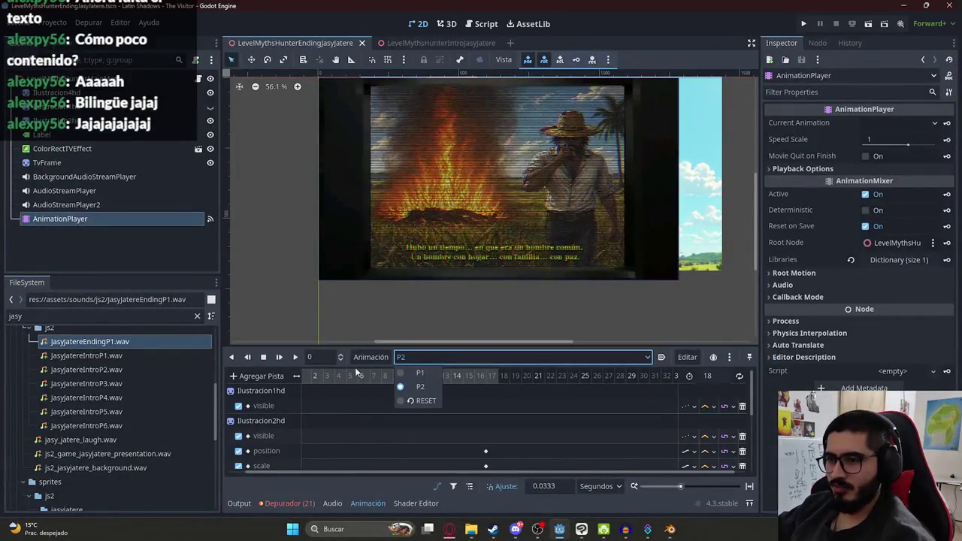
left_click(267, 360)
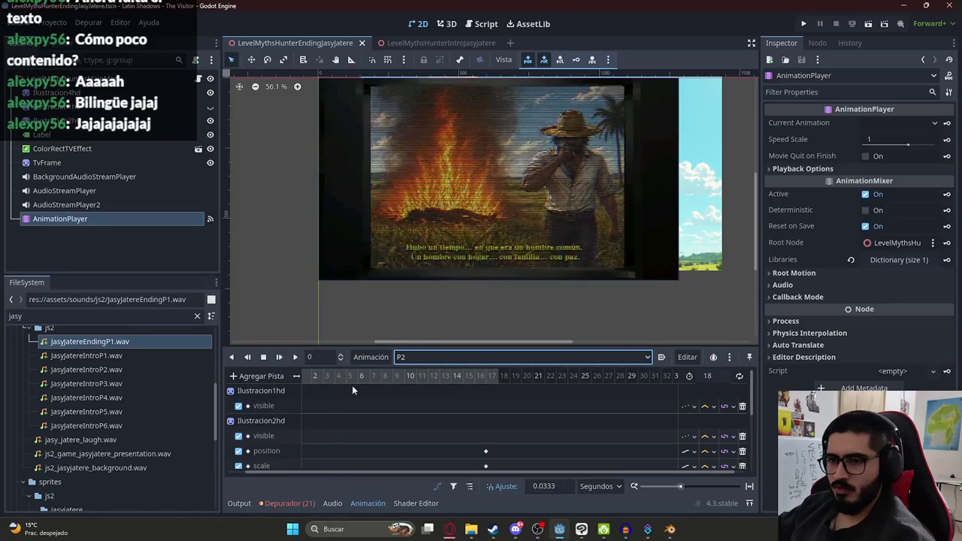
scroll(352, 384, "down", 2)
left_click(270, 377)
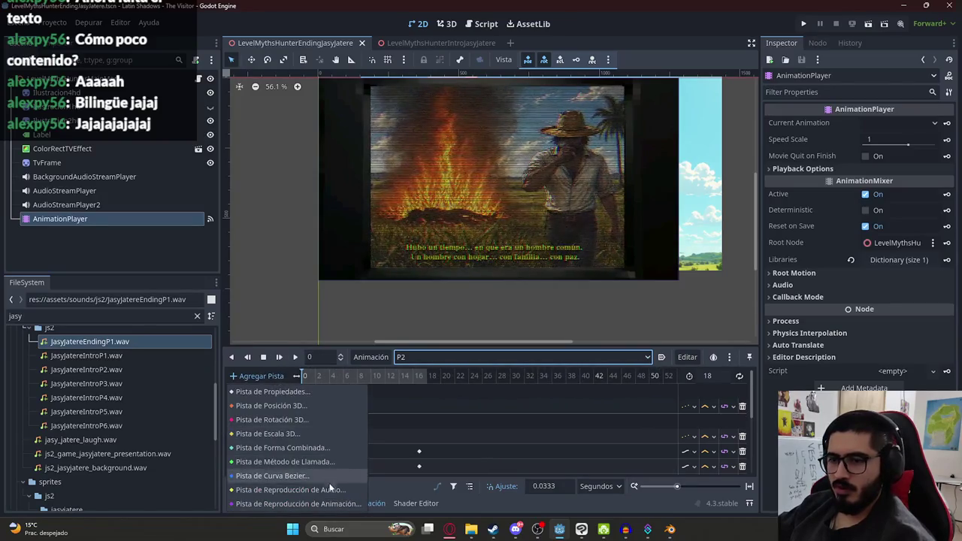
left_click(327, 460)
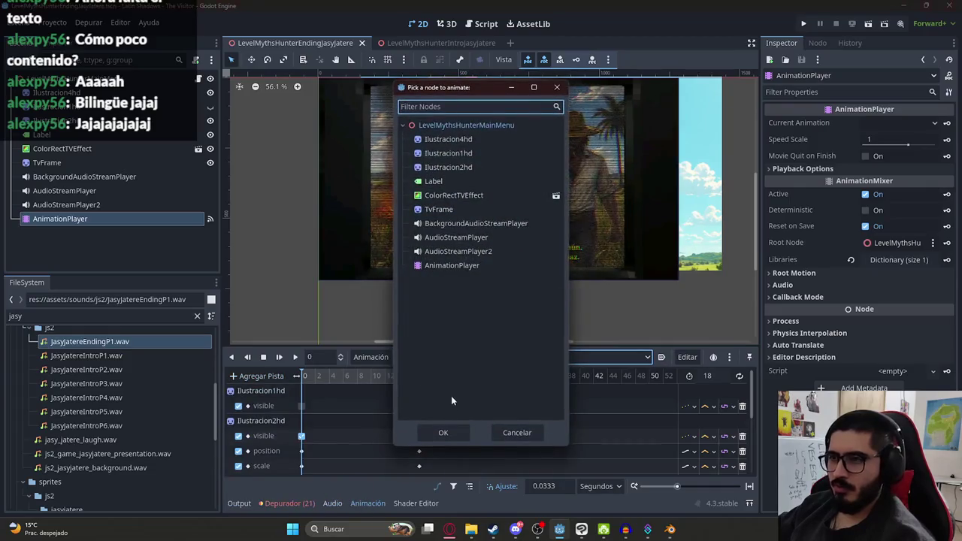
double_click(464, 126)
- Play the P2 animation against the translation sheet to check subtitle timing
scroll(440, 209, "down", 1)
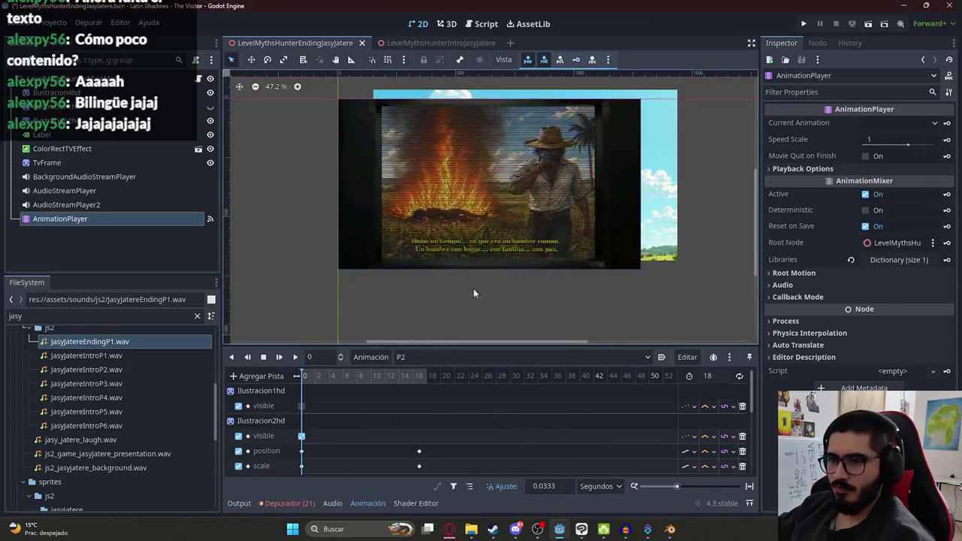
scroll(436, 268, "up", 3)
scroll(436, 269, "up", 2)
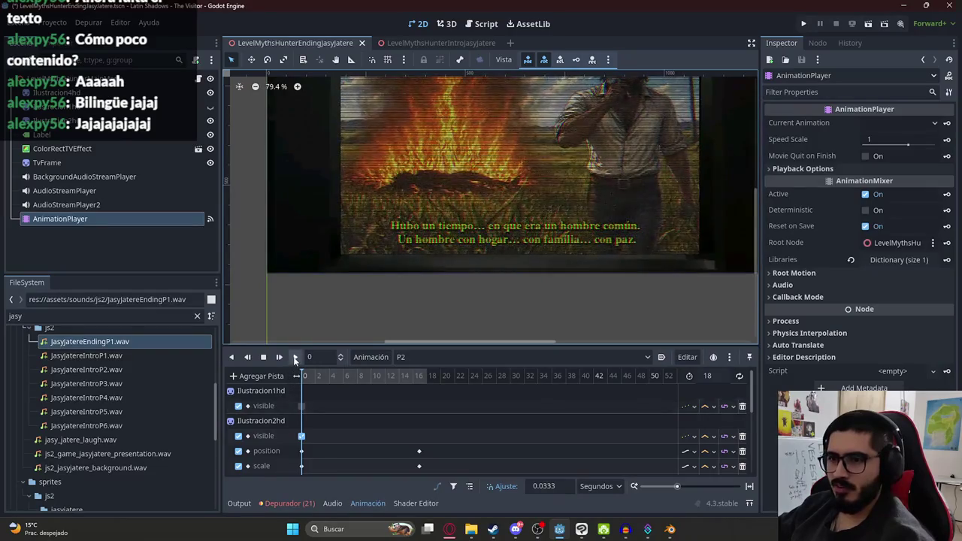
left_click(449, 530)
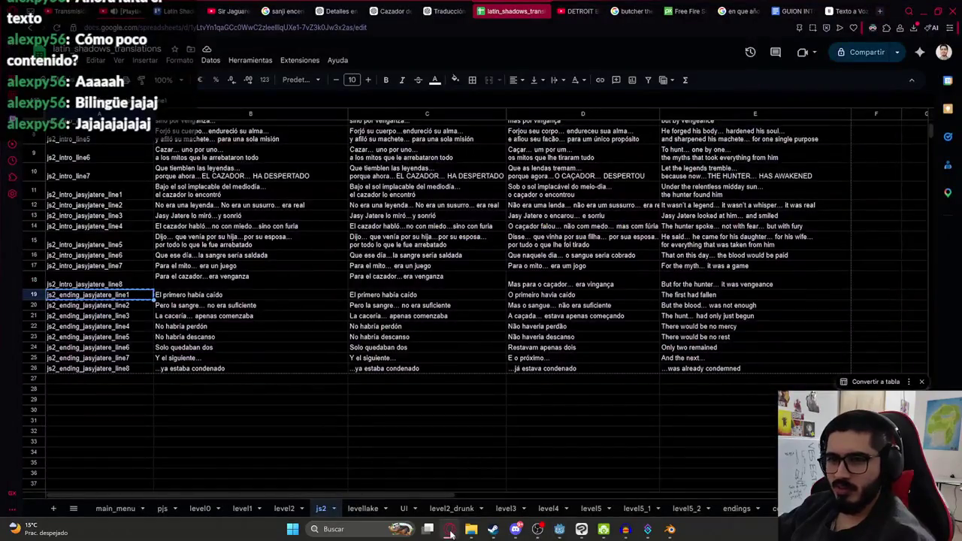
left_click(450, 531)
left_click(280, 357)
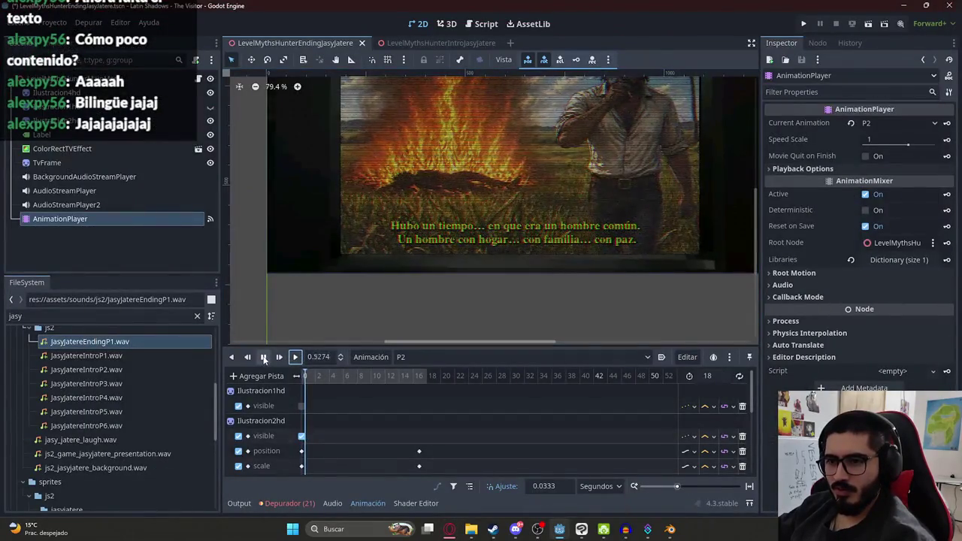
left_click(263, 358)
scroll(369, 421, "down", 3)
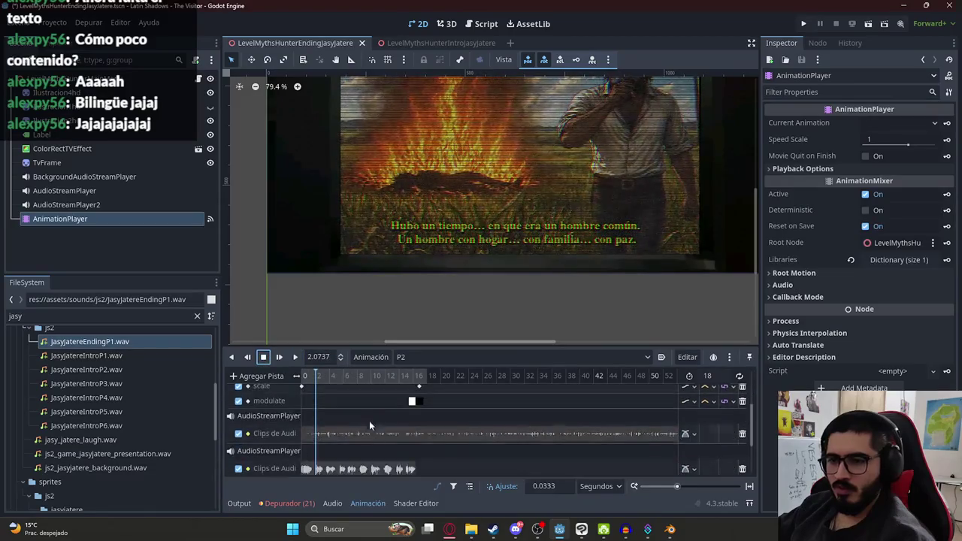
scroll(369, 421, "down", 2)
left_click(291, 359)
scroll(357, 409, "up", 3)
scroll(357, 410, "down", 2)
scroll(360, 410, "down", 3)
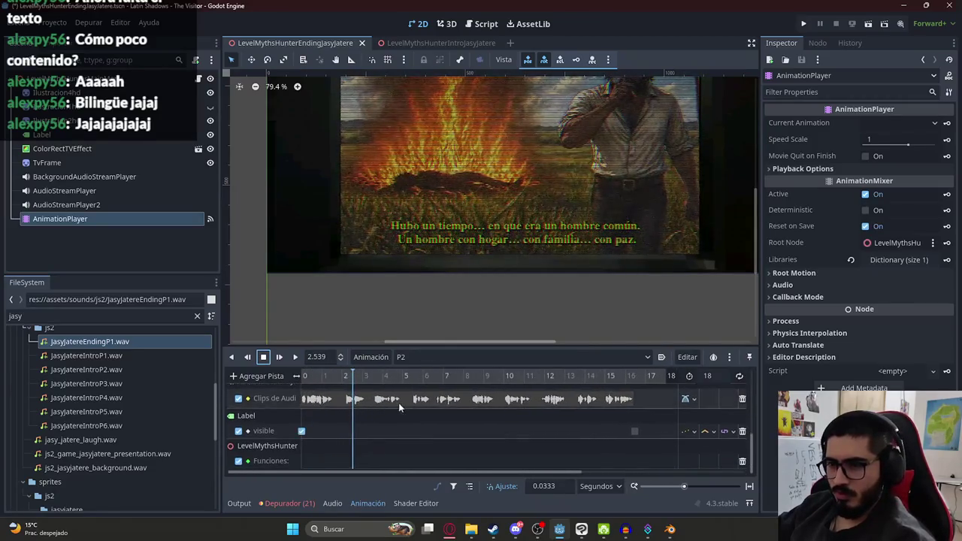
- Insert a play_line method key on the function track at about 2.17 seconds
left_click(348, 376)
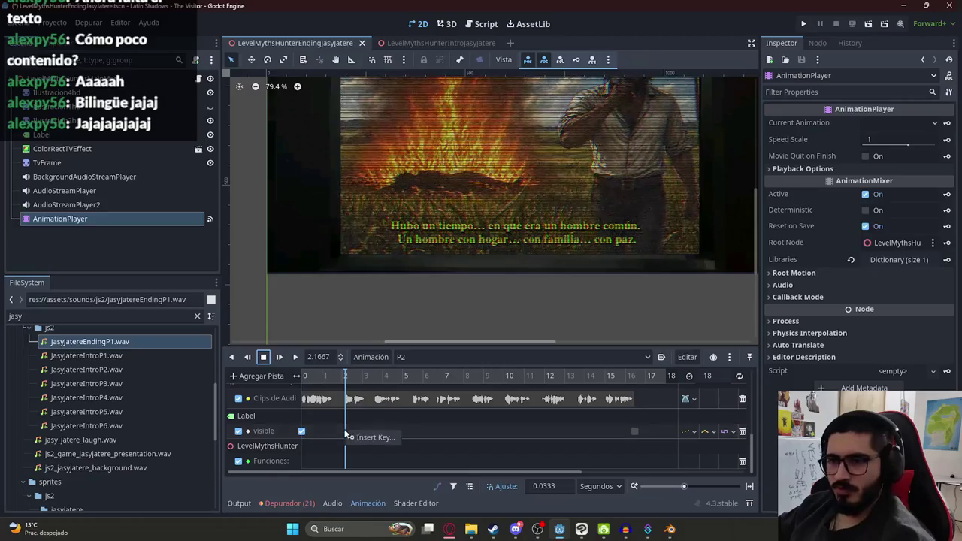
left_click(348, 464)
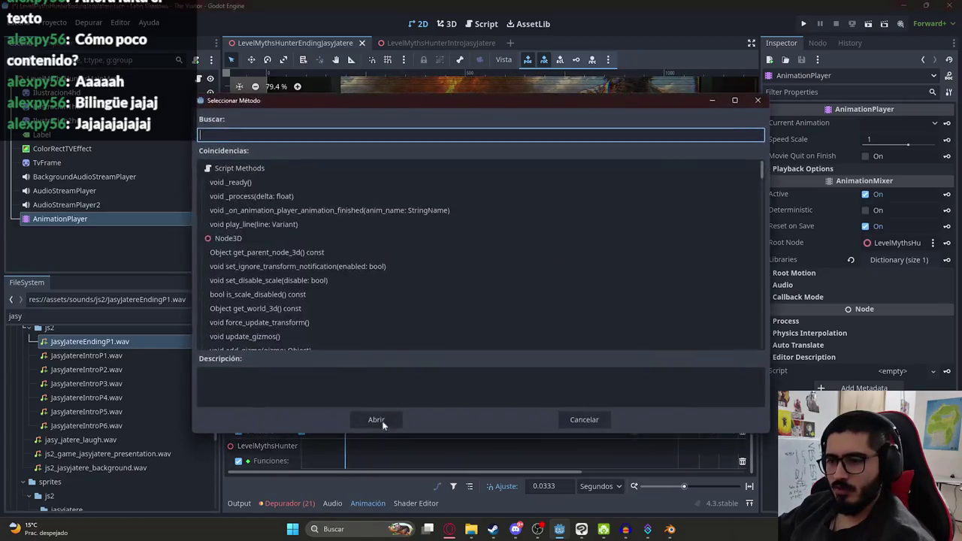
type("li")
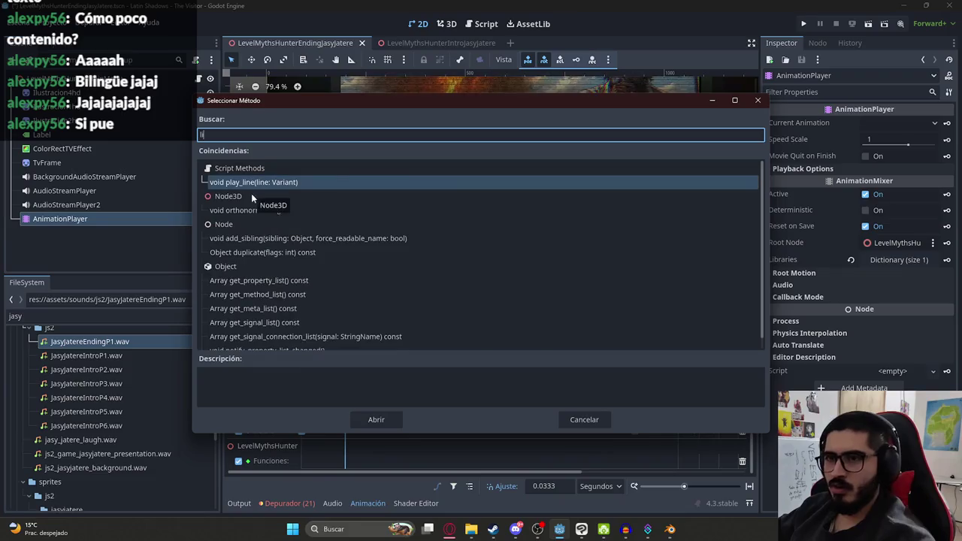
key("BackSpace")
key("BackSpace")
type("play_line")
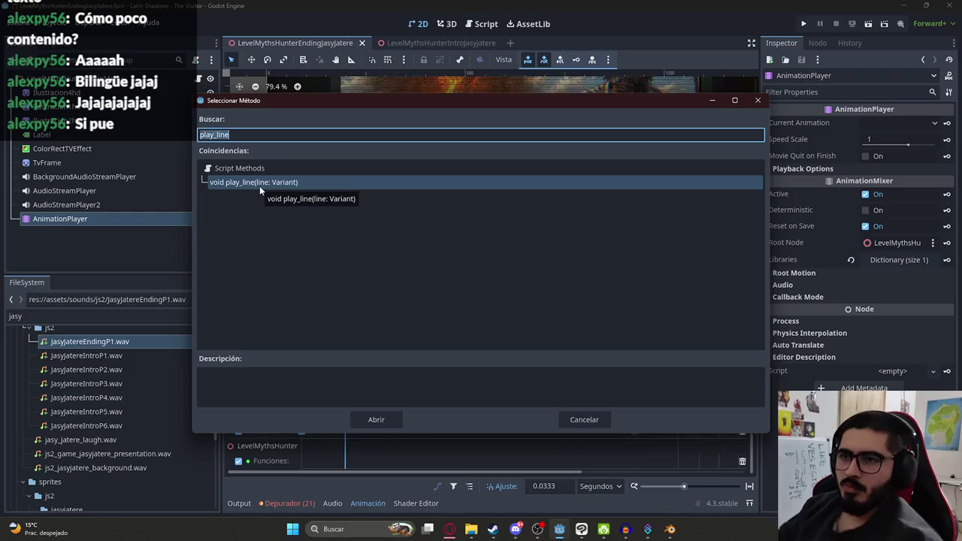
key("Return")
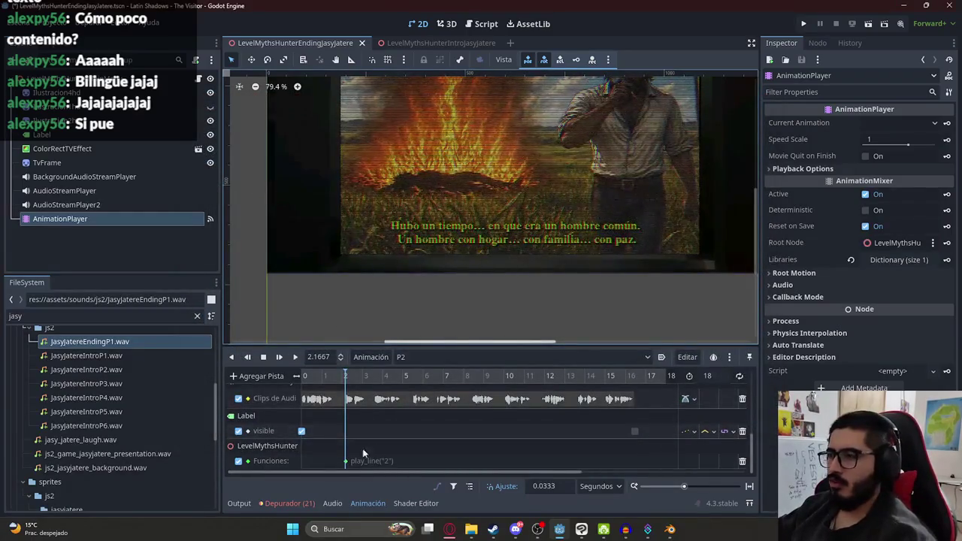
- Confirm the key's argument is 2, place it at 2.1667 s, and preview playback
left_click(346, 461)
left_click(849, 166)
left_click(868, 178)
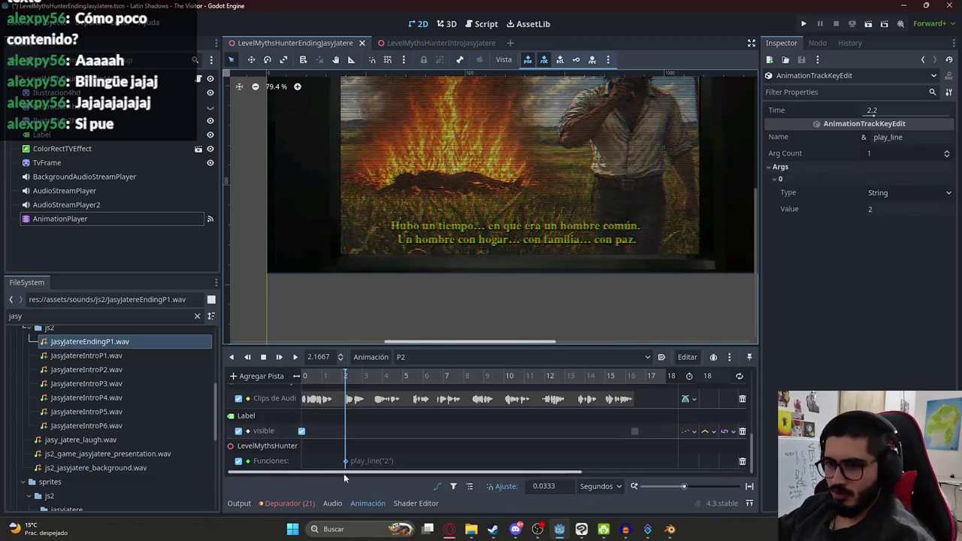
scroll(369, 426, "up", 3, "ctrl")
left_click_drag(328, 461, 326, 460)
left_click(293, 357)
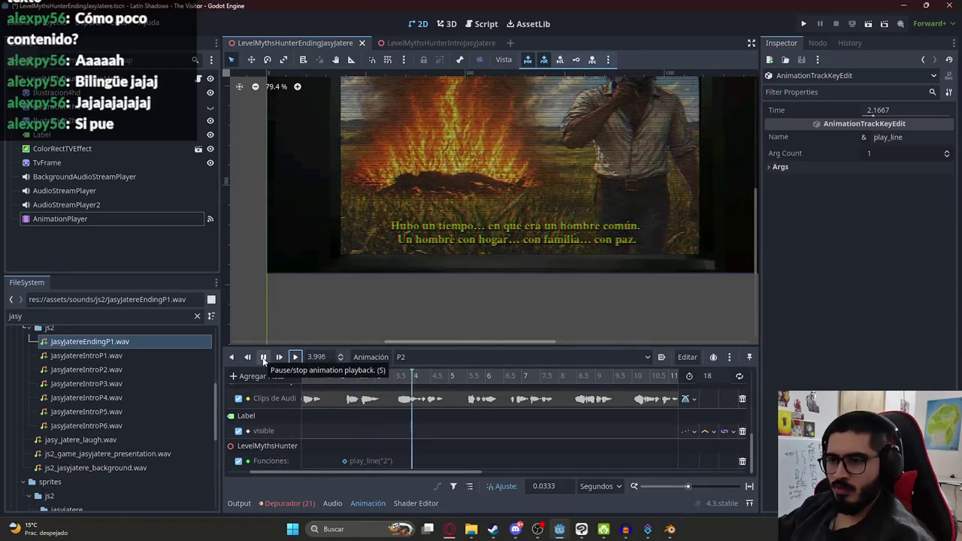
left_click(263, 358)
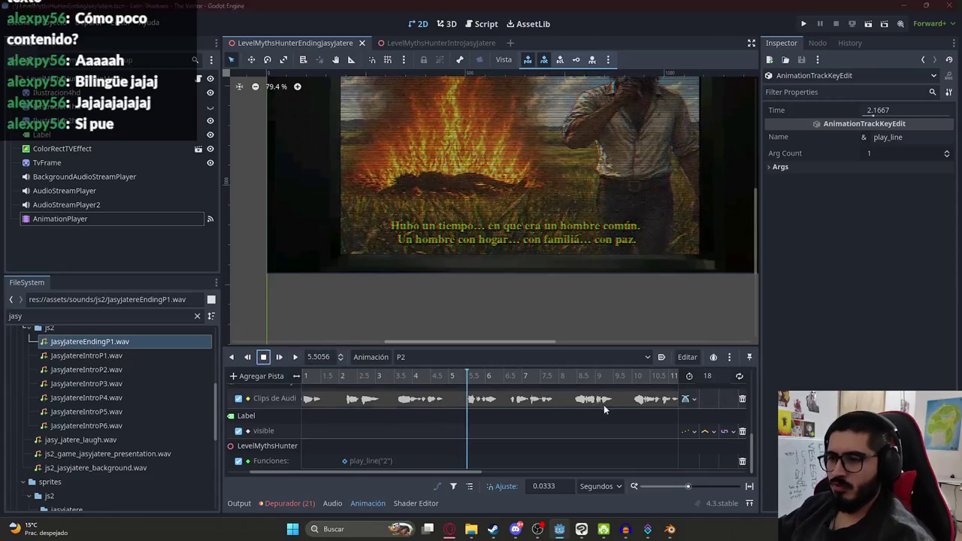
key("alt+Tab")
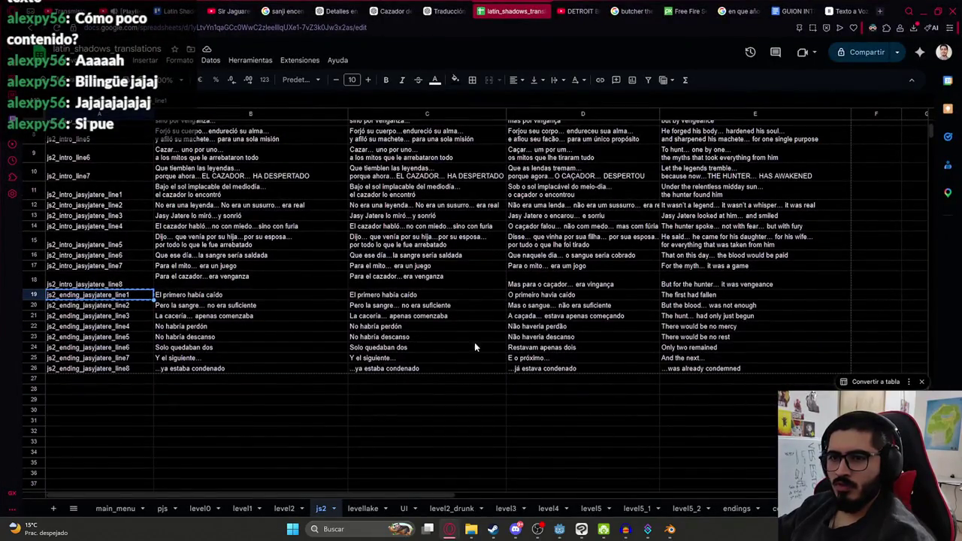
- Insert a play_line method key on the function track at 5.5 seconds
key("alt+Tab")
right_click(471, 460)
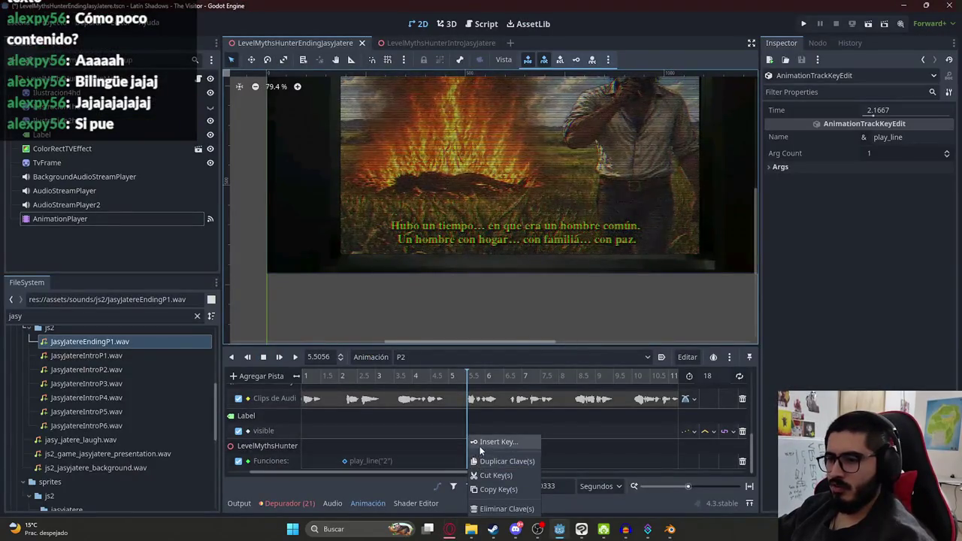
left_click(497, 442)
type("play_line")
key("Return")
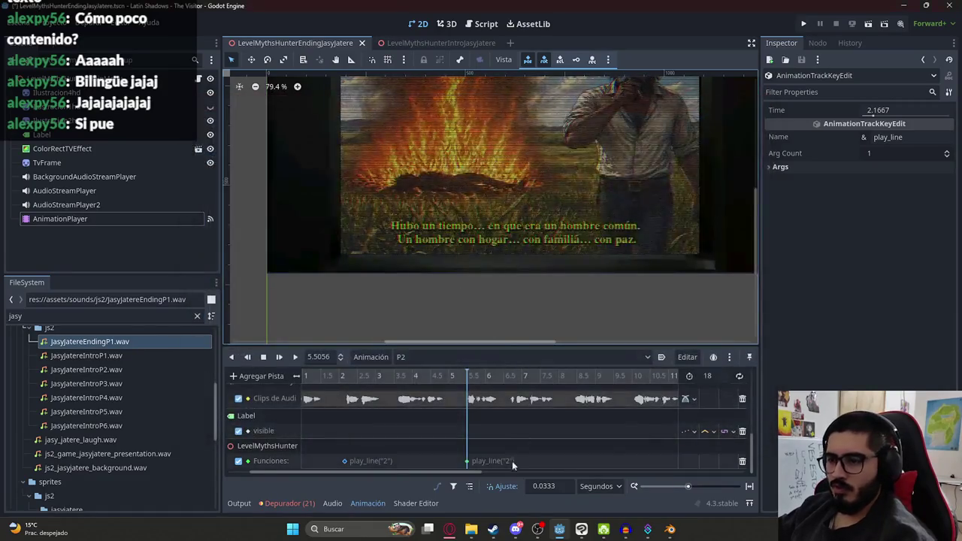
- Set the new key's argument to 3 and preview the animation
left_click(468, 461)
left_click(866, 167)
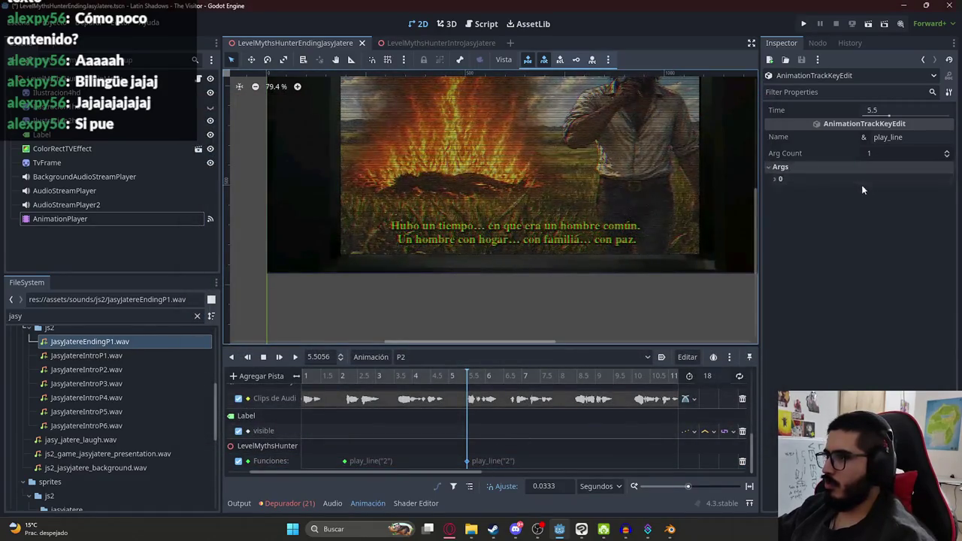
left_click(862, 185)
left_click(869, 208)
type("2")
key("Return")
left_click(895, 209)
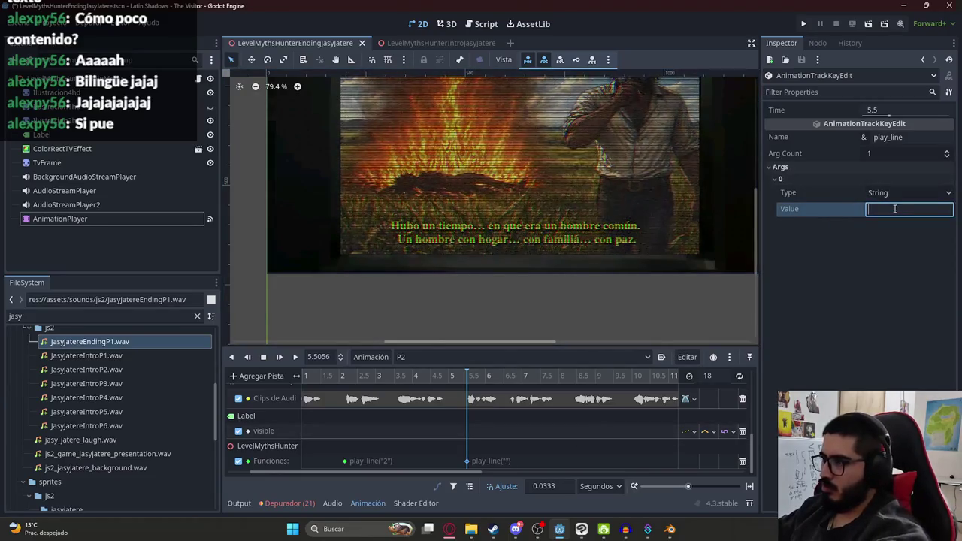
type("3")
key("Return")
scroll(433, 419, "down", 2, "ctrl")
scroll(433, 424, "up", 2, "ctrl")
left_click(297, 358)
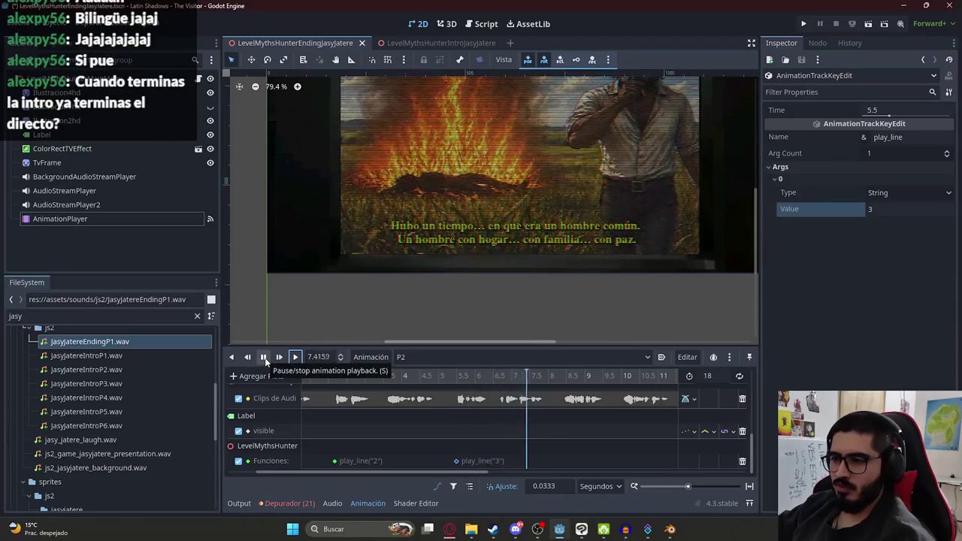
key("alt+Tab")
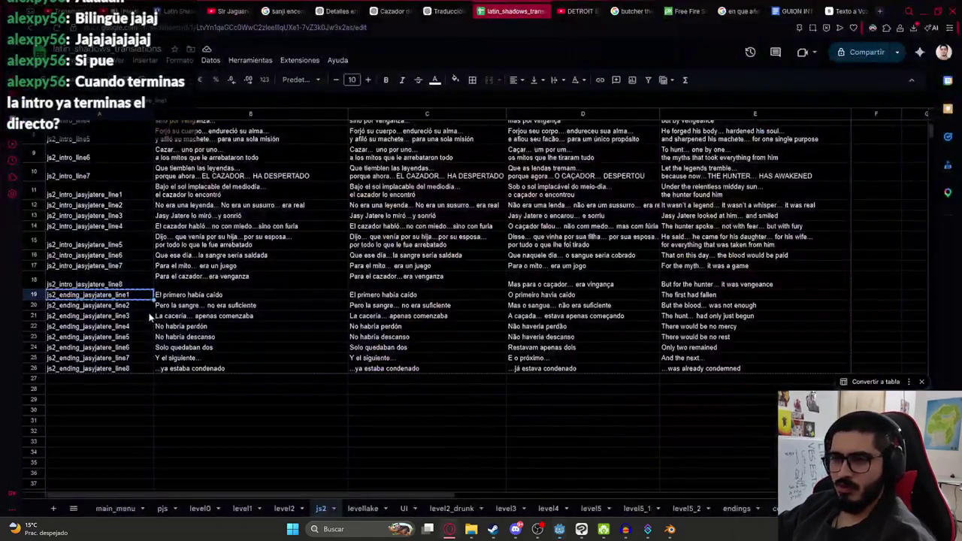
- Check the third ending line in B21, then insert a play_line key at about 8.47 s
left_click(189, 317)
key("alt+Tab")
right_click(573, 471)
left_click(590, 443)
type("play_line")
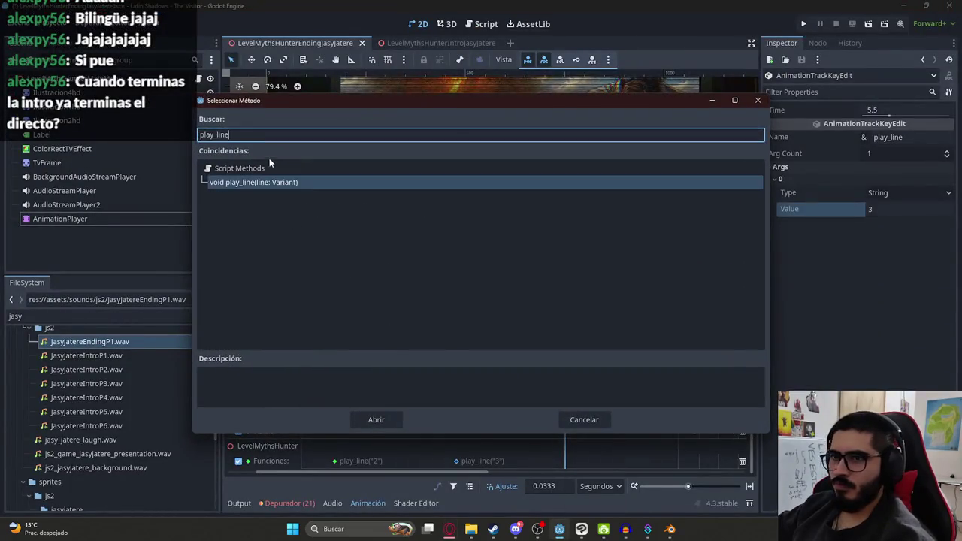
double_click(252, 183)
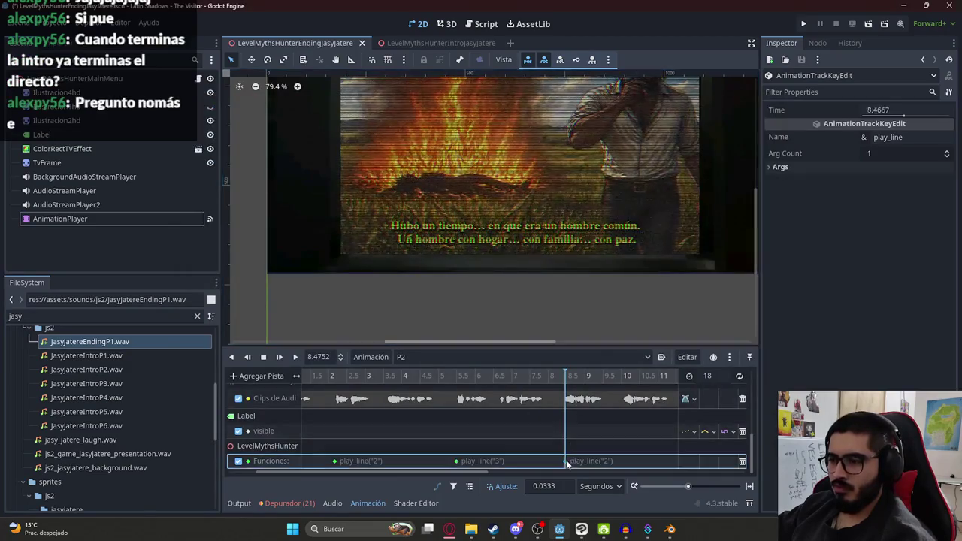
- Set the key's argument to 4 and preview the animation
left_click(857, 178)
left_click(847, 209)
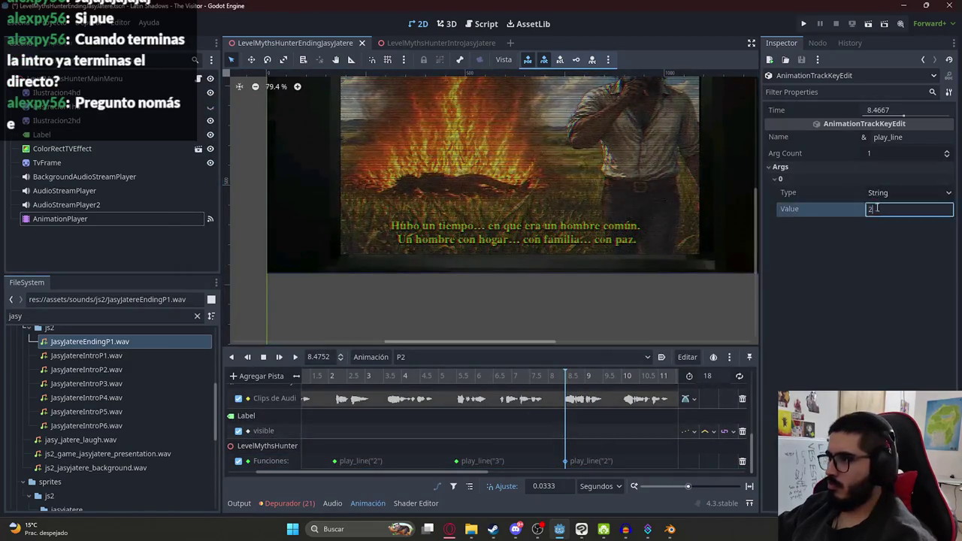
type("4")
key("Return")
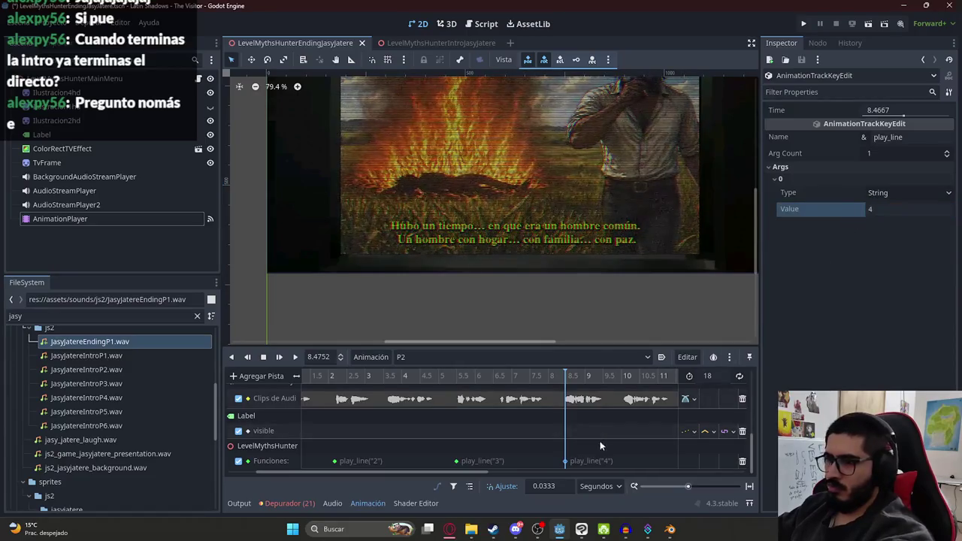
left_click(584, 431)
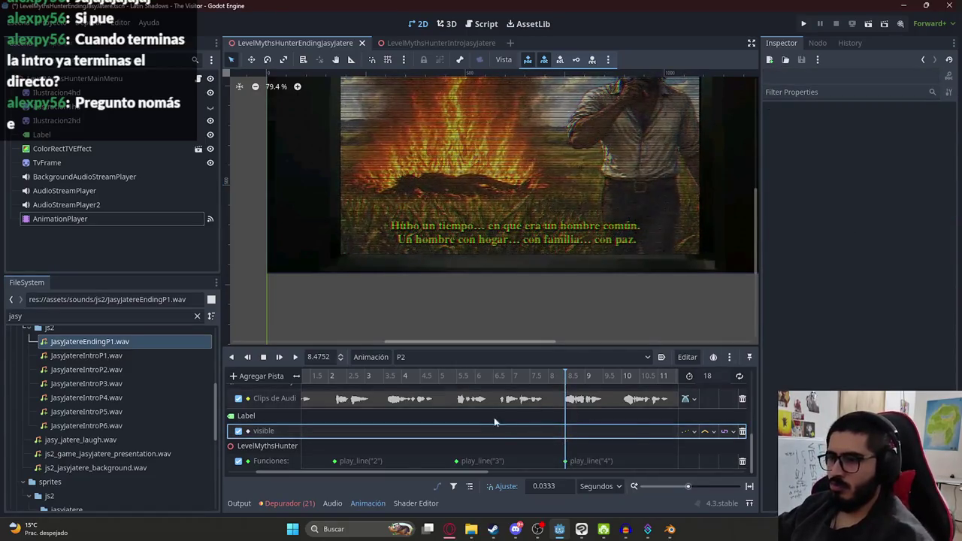
scroll(466, 418, "down", 3)
left_click(294, 359)
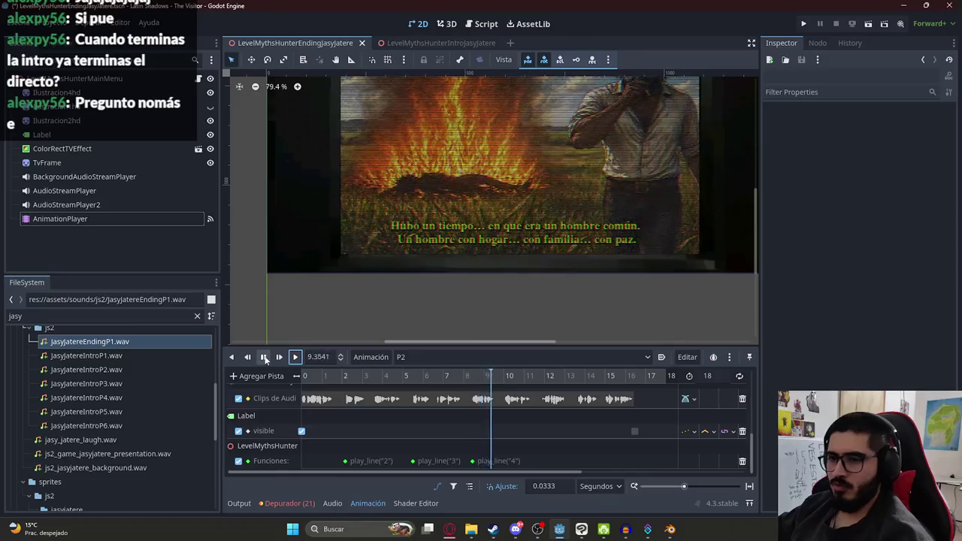
- Check the spreadsheet, then insert another method key on the function track
key("alt+Tab")
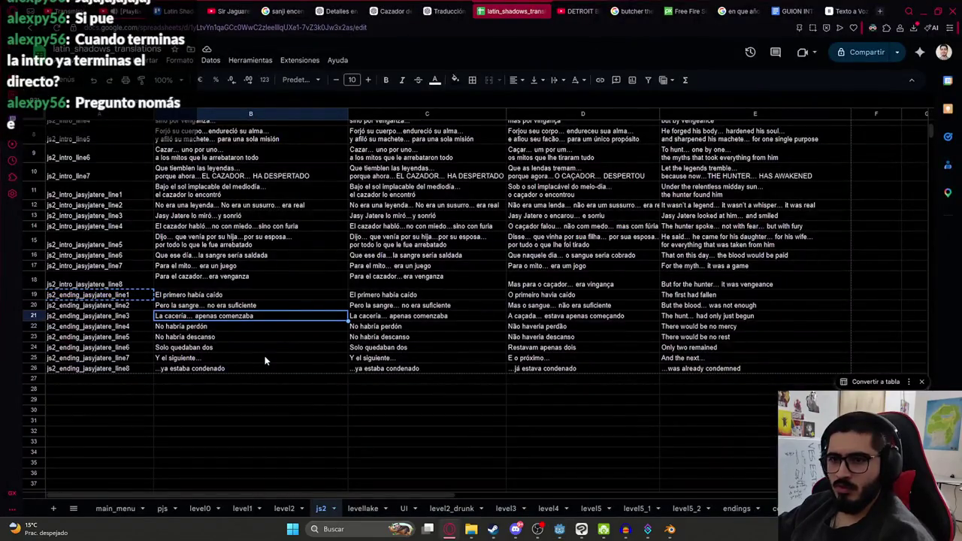
key("alt+Tab")
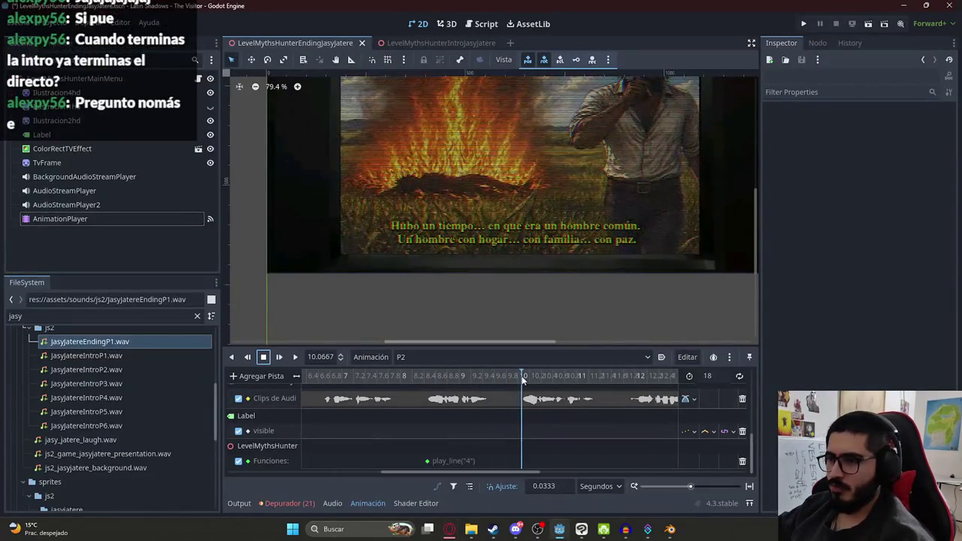
right_click(519, 461)
left_click(548, 472)
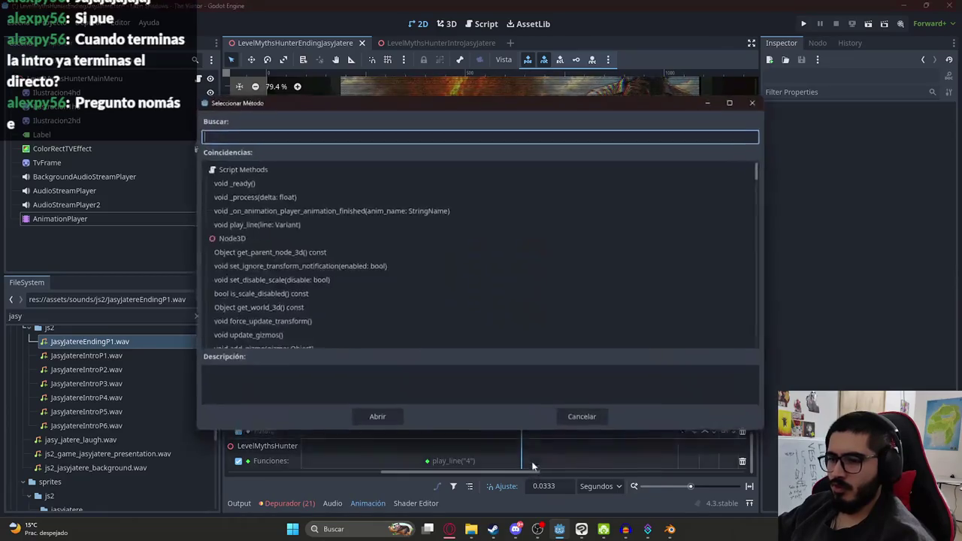
- Choose play_line for the key near 10.07 s and change its argument from 2 to 5
type("play_line")
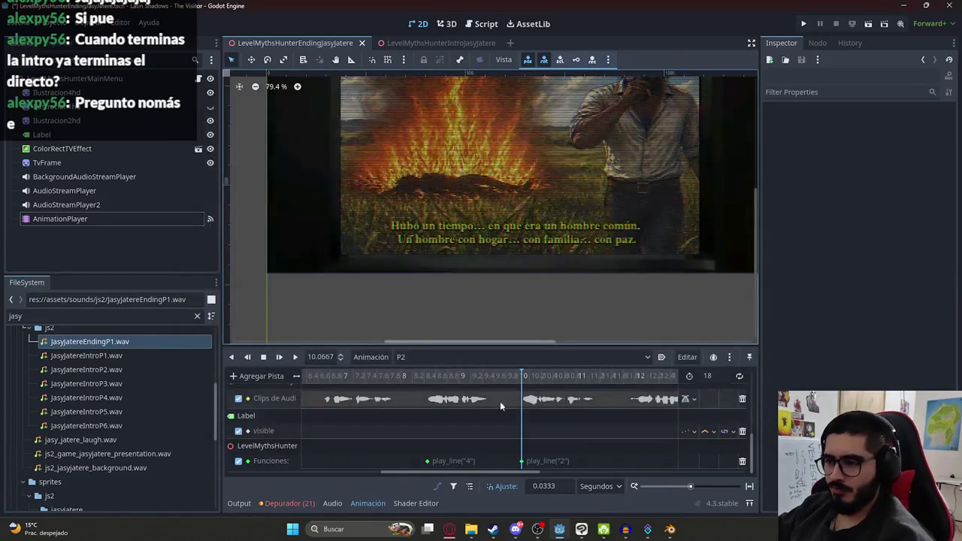
left_click(860, 167)
left_click(865, 183)
left_click(792, 212)
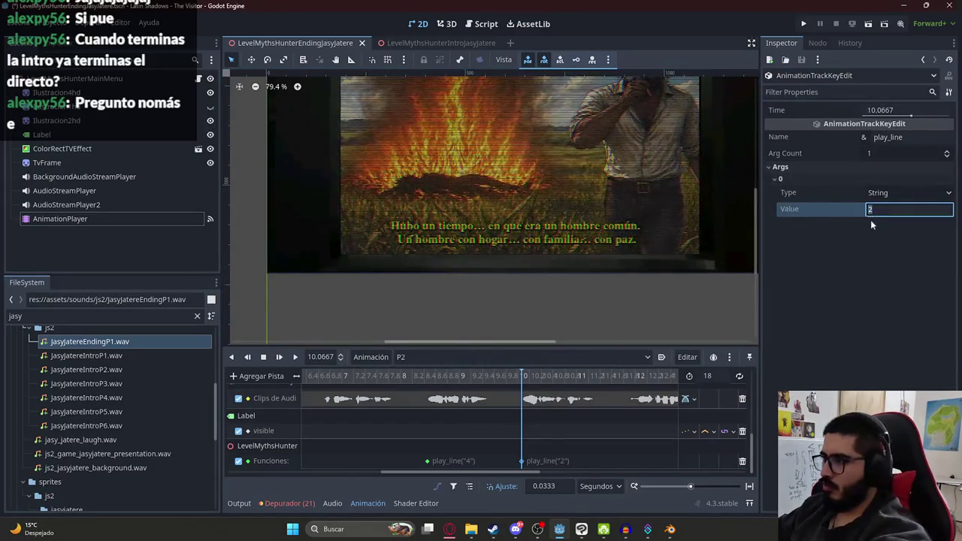
type("5")
key("Return")
- Preview the line 5 key, look up line 6 in the spreadsheet, and select the Funciones track
left_click(526, 376)
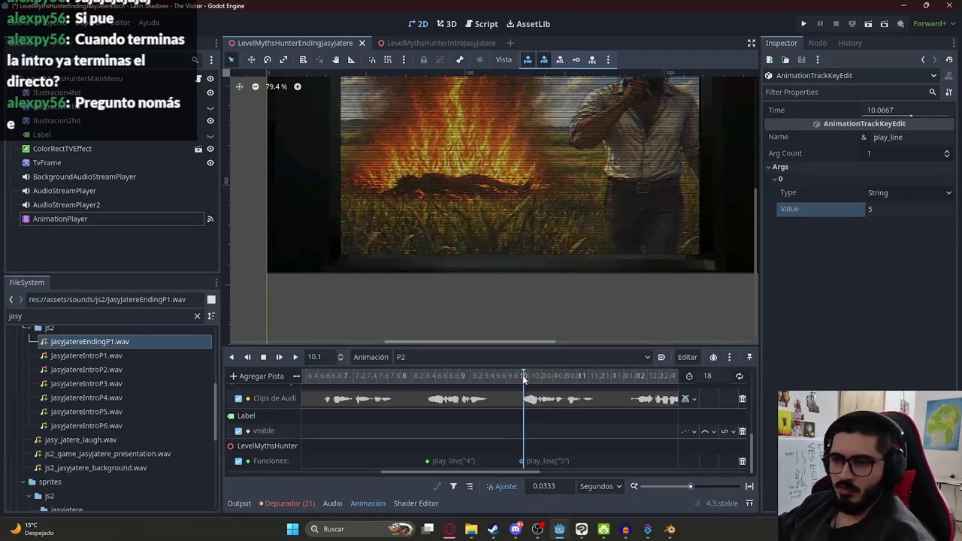
left_click(279, 357)
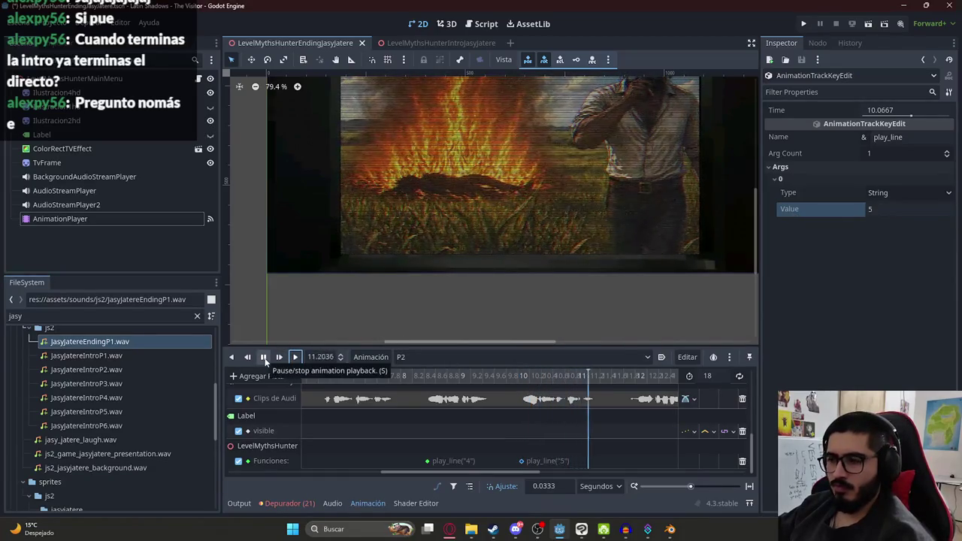
left_click(264, 359)
key("alt+Tab")
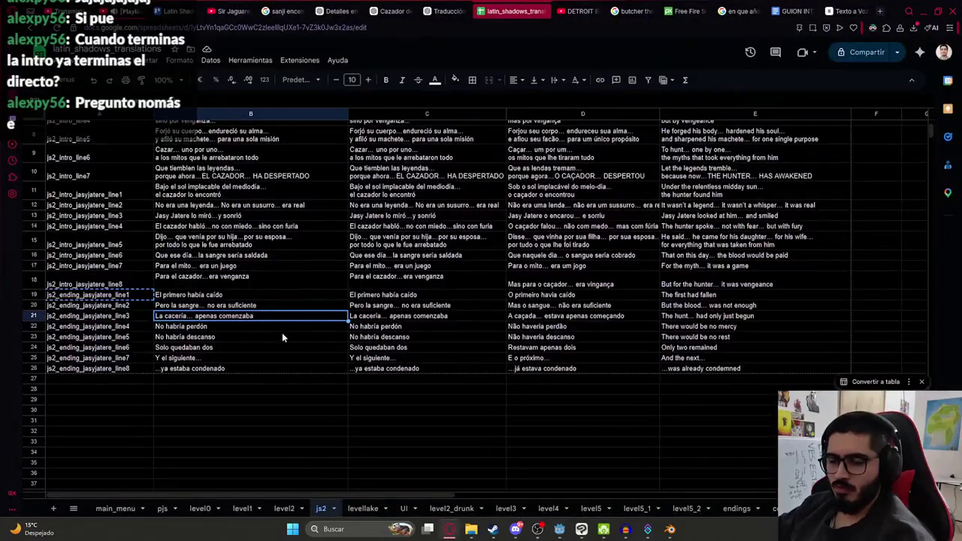
left_click(205, 348)
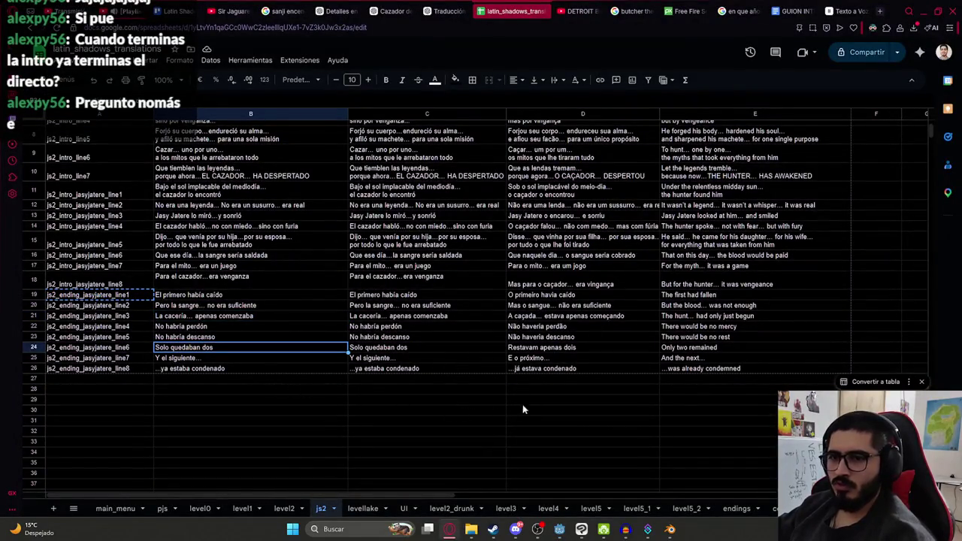
key("alt+Tab")
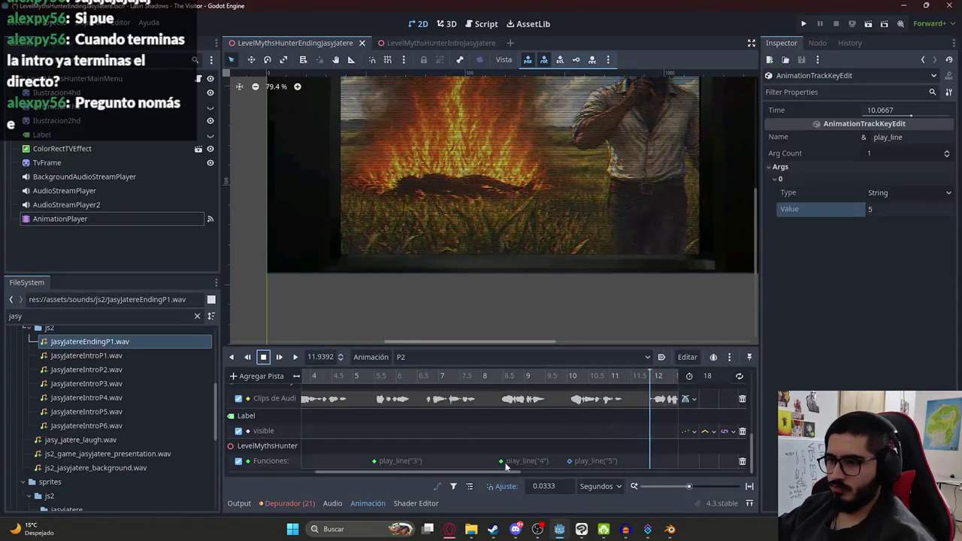
left_click_drag(506, 467, 676, 467)
left_click(676, 461)
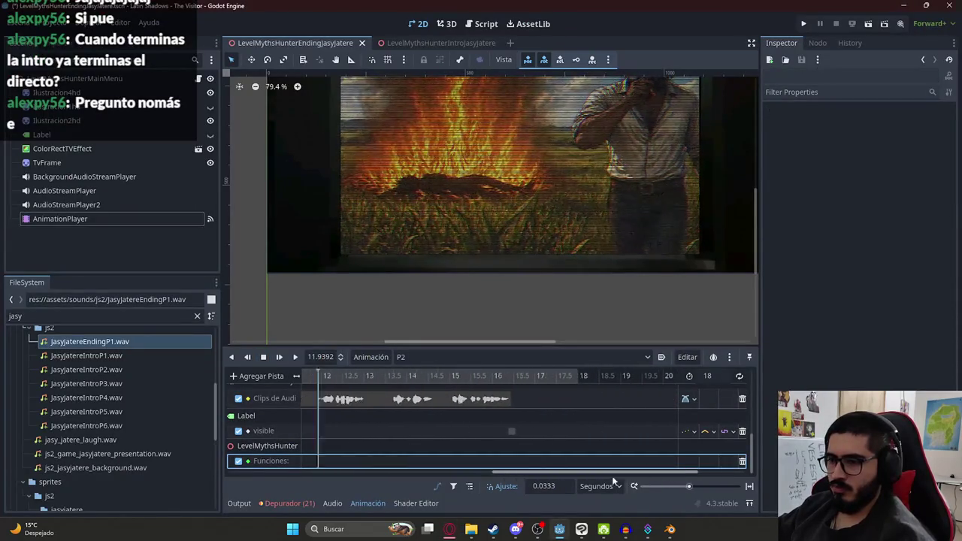
left_click_drag(613, 473, 516, 470)
scroll(397, 430, "up", 3)
- Insert a play_line key on the Funciones track at about 11.93 s with line value 6
right_click(398, 461)
left_click(421, 466)
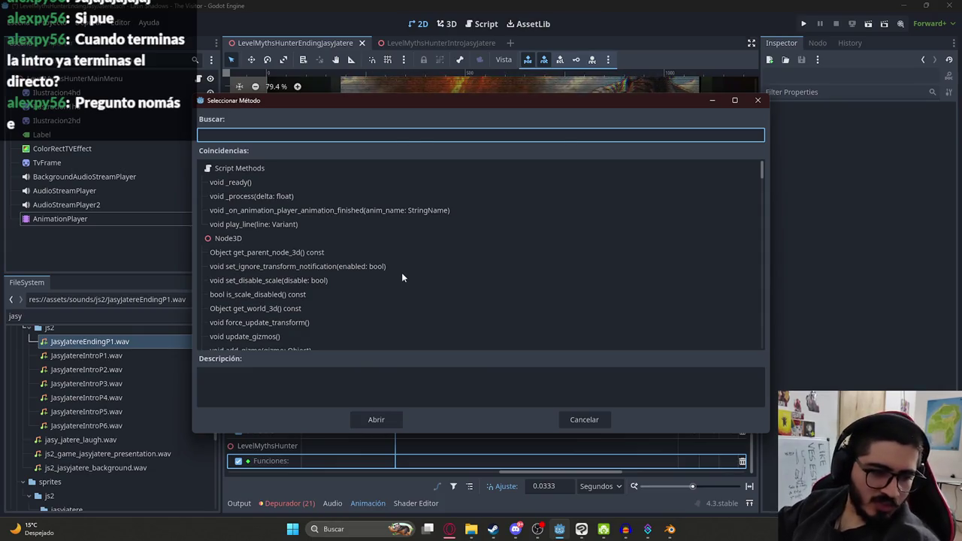
type("play_line")
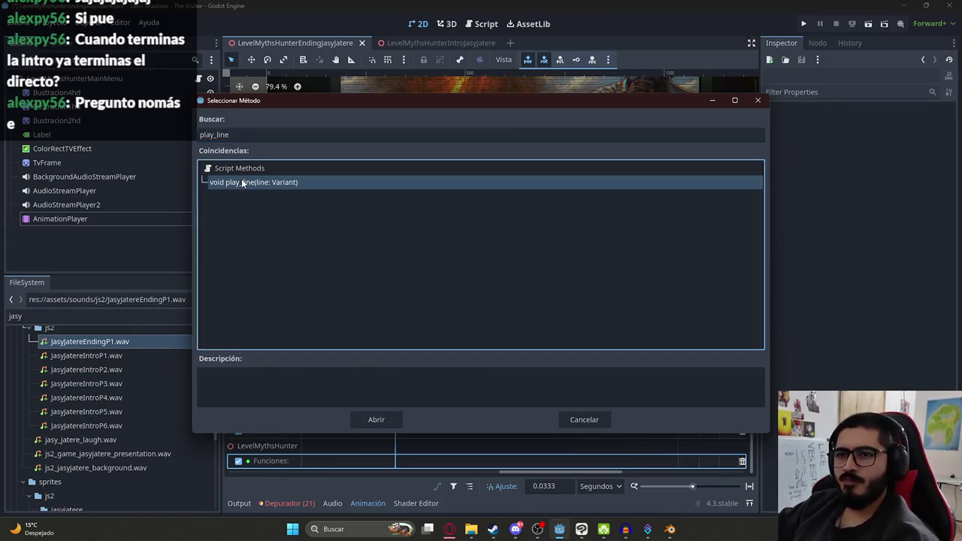
double_click(293, 182)
left_click(393, 461)
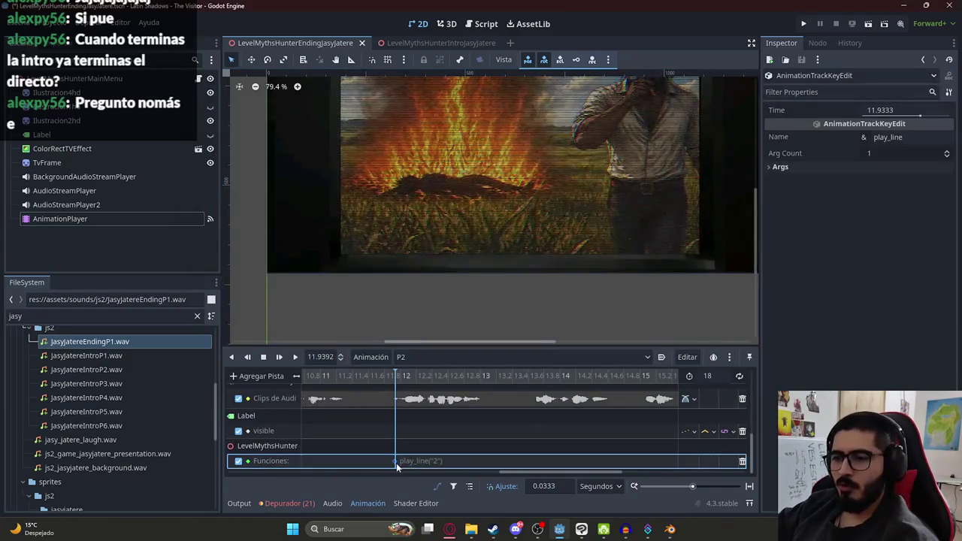
left_click(847, 167)
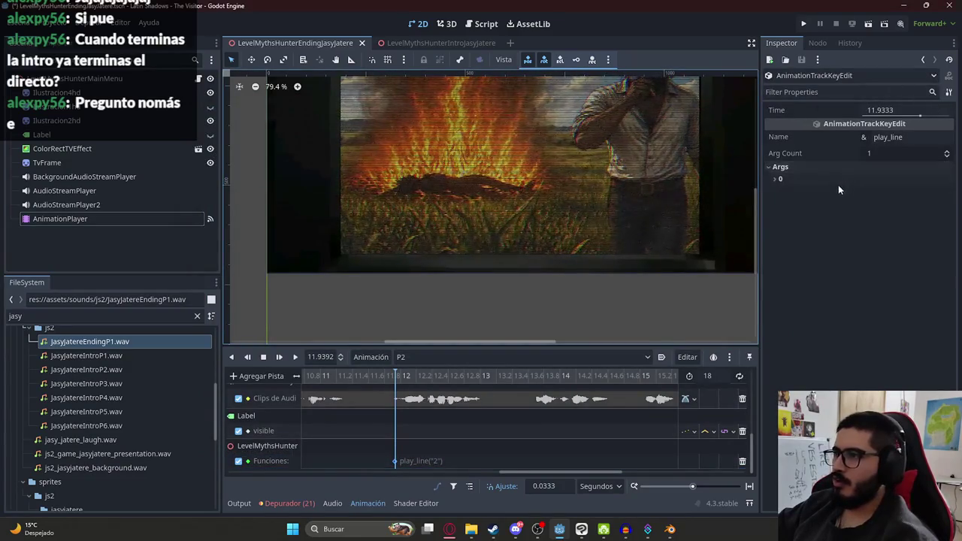
scroll(401, 436, "down", 2)
scroll(400, 435, "down", 2)
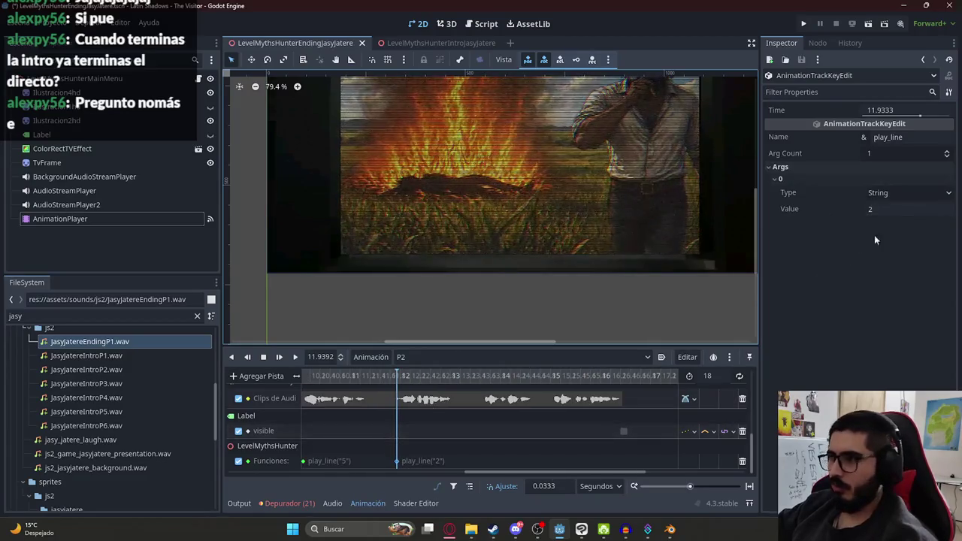
double_click(892, 209)
type("6")
key("Return")
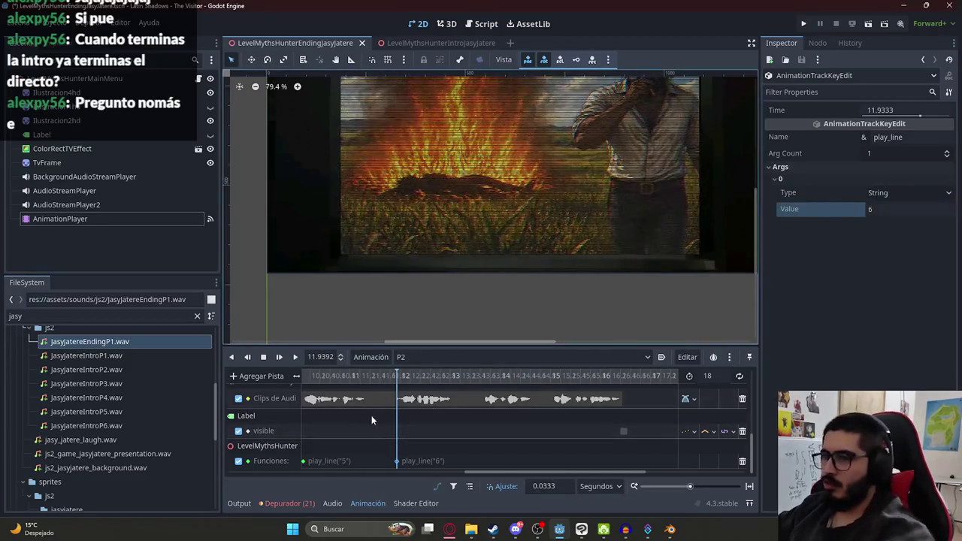
- Preview the animation playing line 6, then place the playhead near 13.6 s
left_click(295, 357)
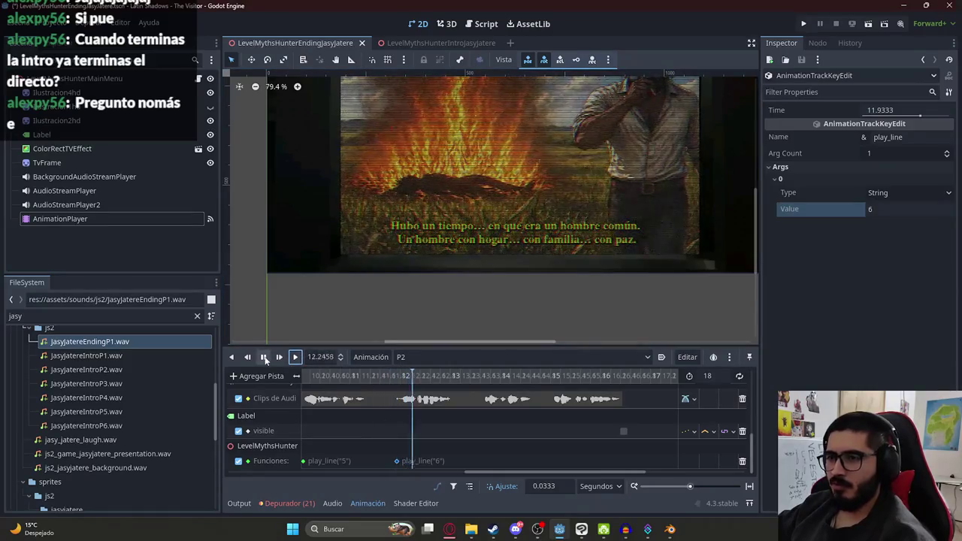
scroll(375, 421, "down", 2)
left_click(263, 357)
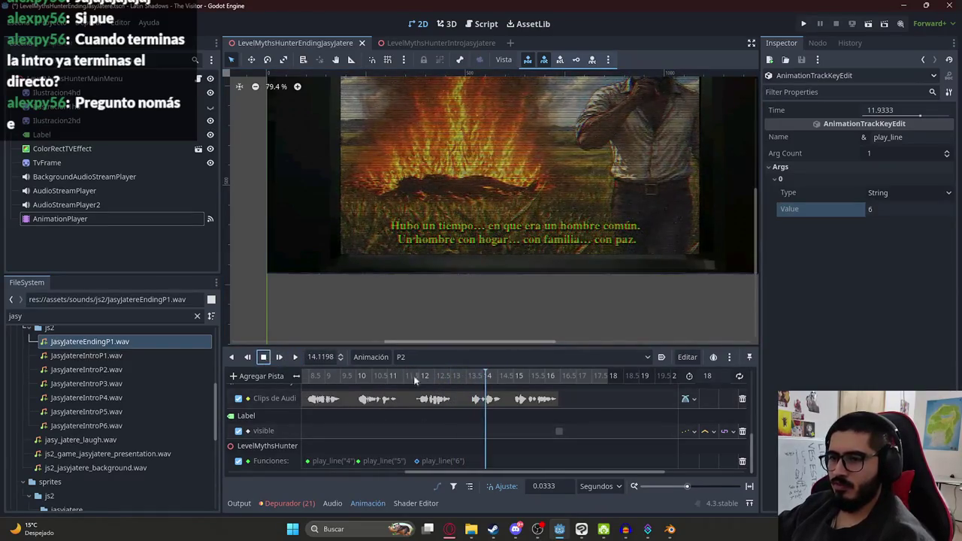
left_click_drag(474, 381, 471, 380)
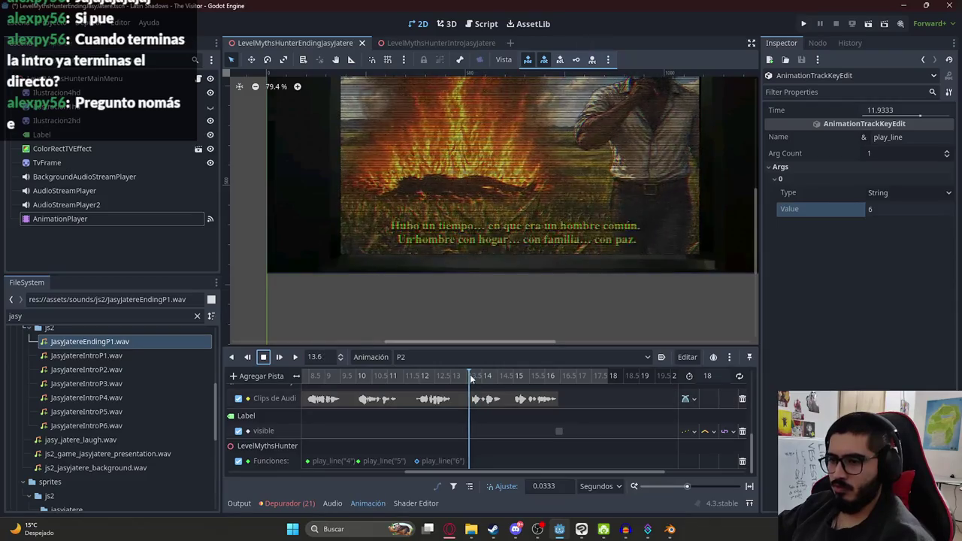
- Add a play_line key at 13.63 s set to line 7 and preview it
right_click(472, 460)
left_click(480, 443)
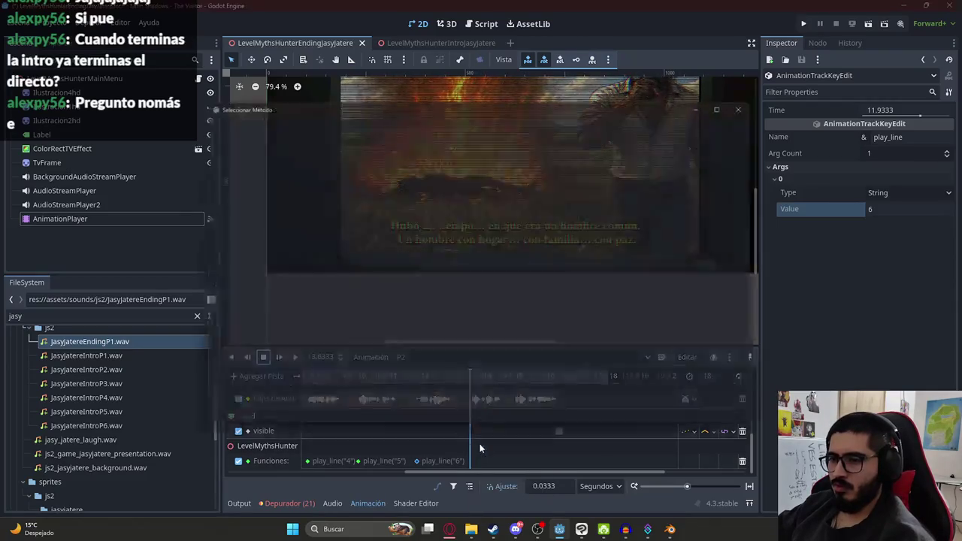
type("play_line")
double_click(293, 182)
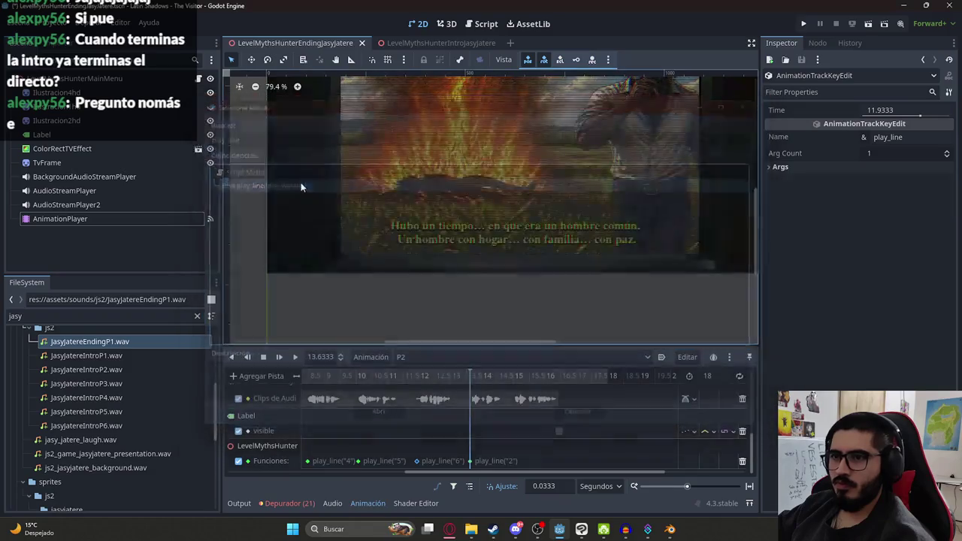
left_click(887, 153)
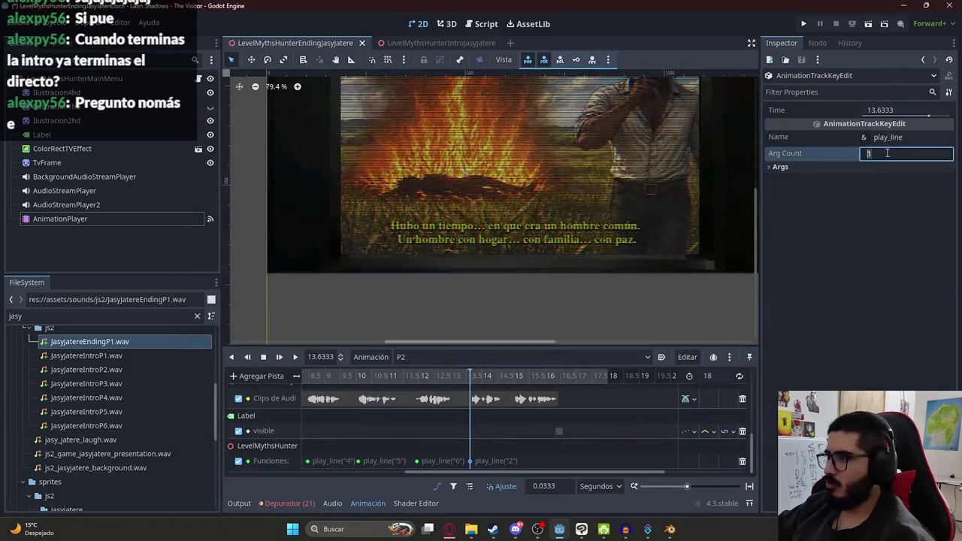
left_click(847, 169)
left_click(878, 208)
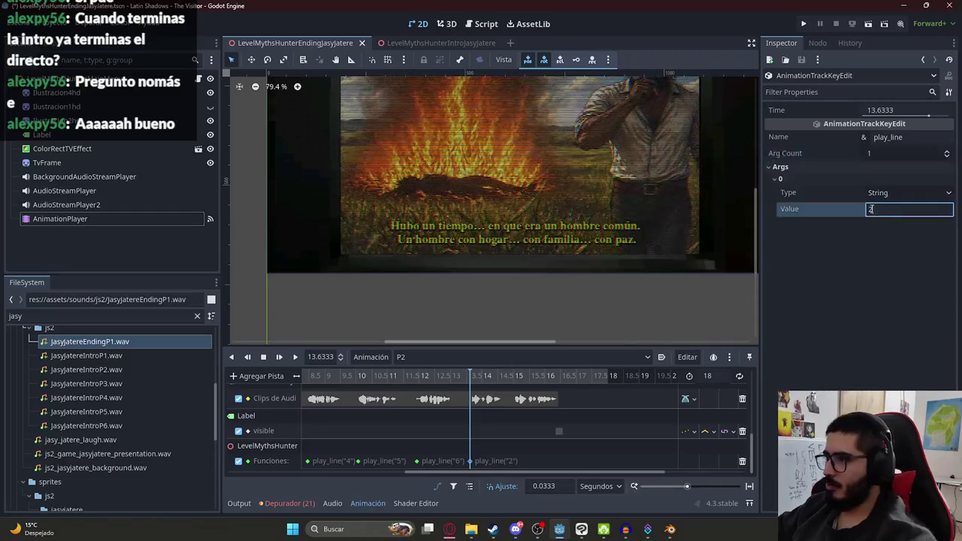
type("7")
key("Return")
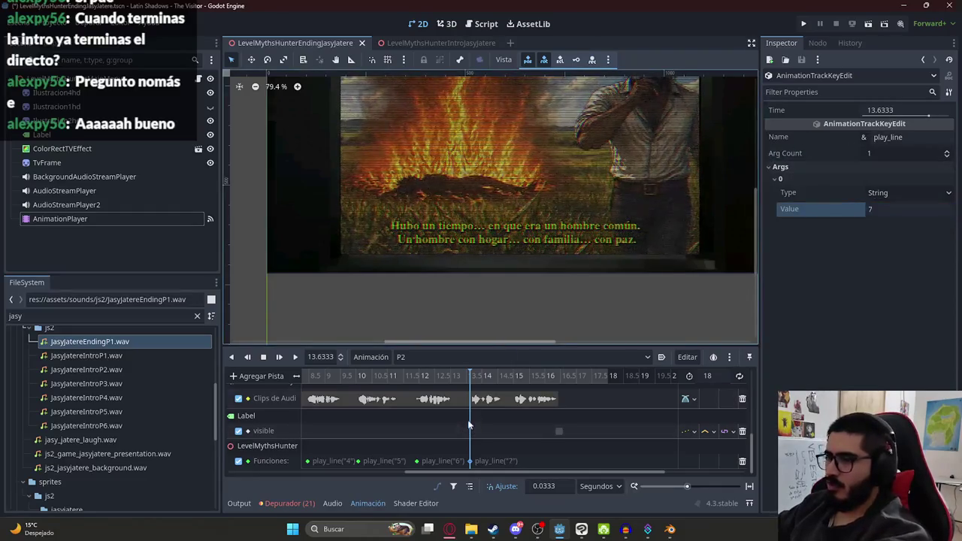
left_click(295, 358)
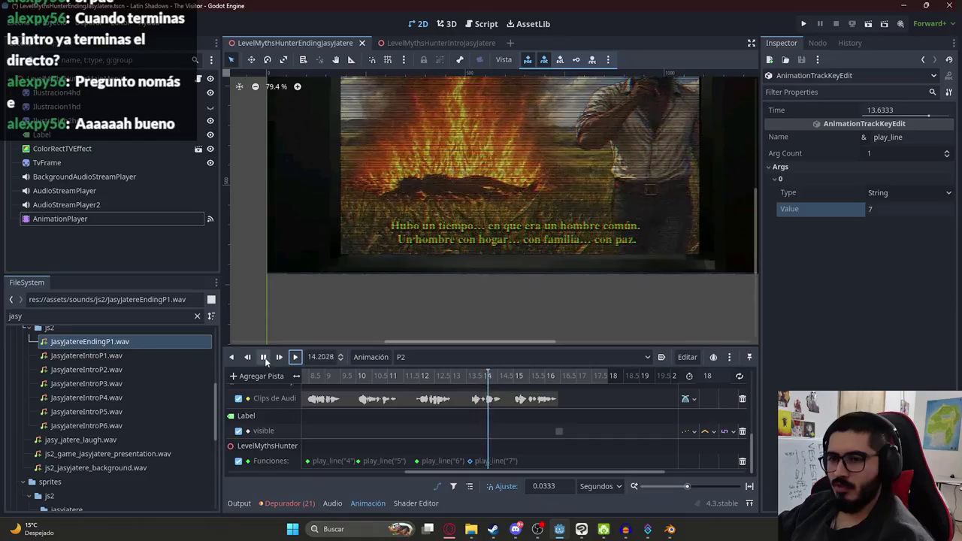
left_click(263, 357)
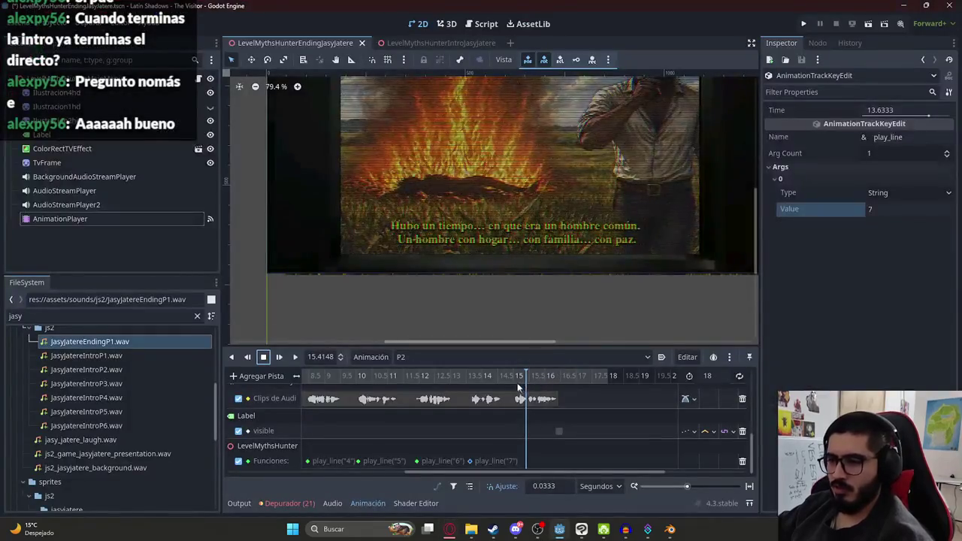
- Add the final play_line key at 15 s set to line 8
left_click(513, 375)
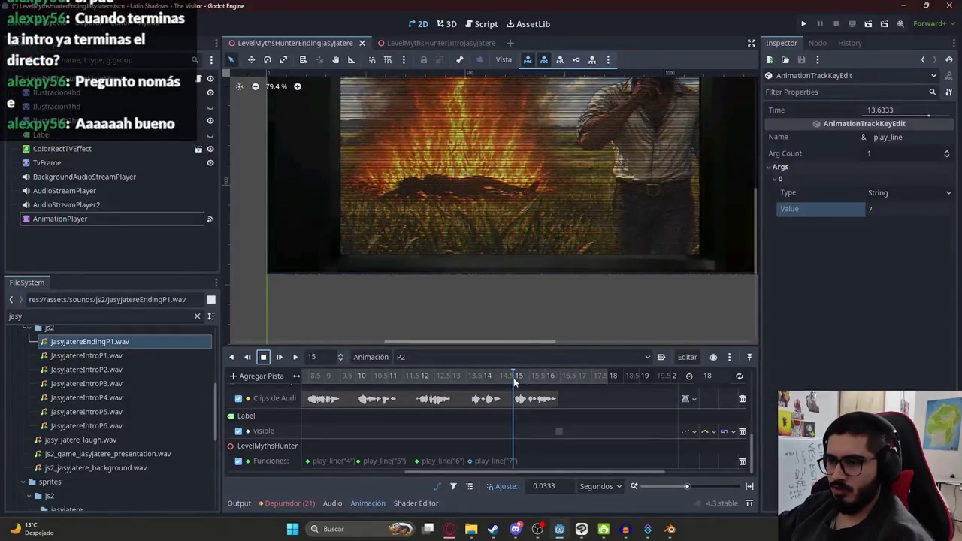
right_click(515, 461)
left_click(540, 442)
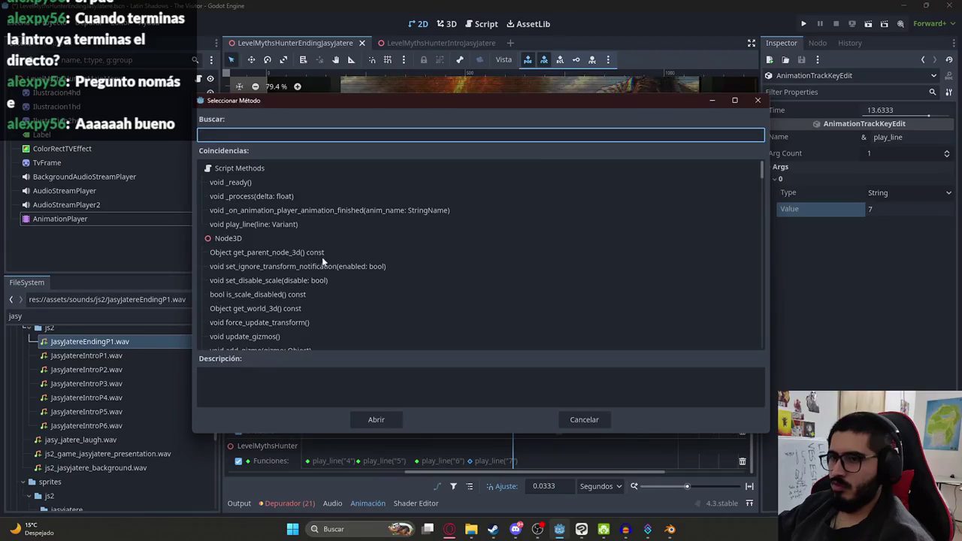
type("play_line")
key("Return")
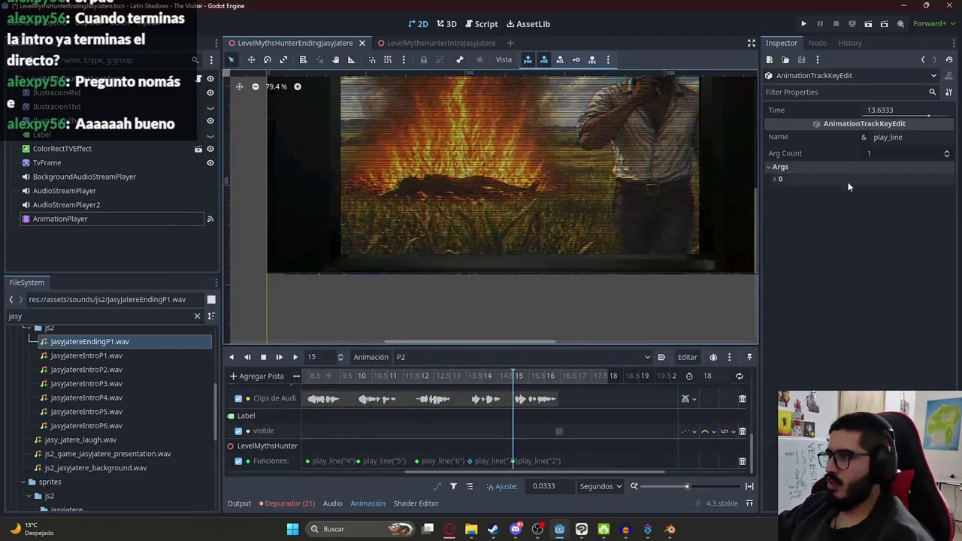
left_click(849, 180)
left_click(910, 209)
type("8")
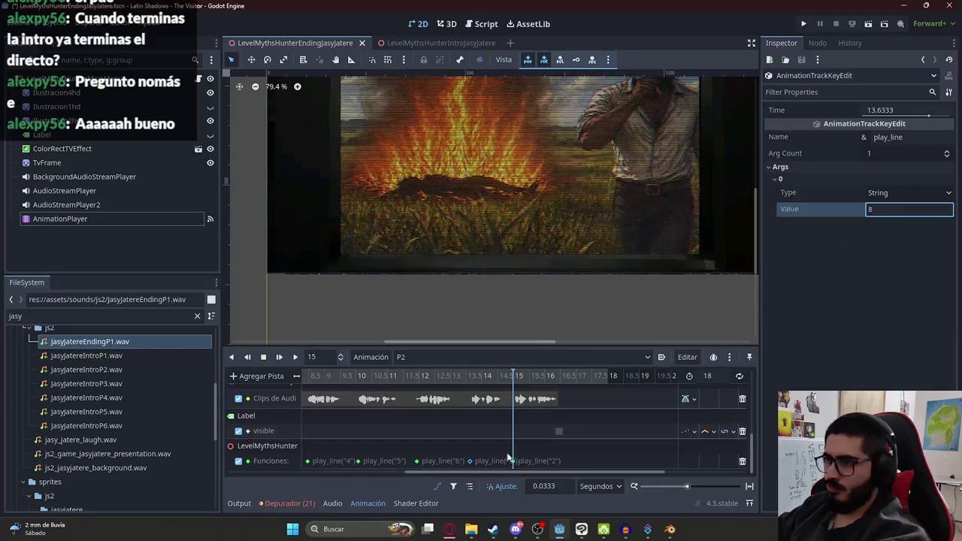
left_click(511, 460)
- Switch the animation player back to the RESET animation and open the scene tab's options
left_click(403, 360)
left_click(413, 373)
right_click(293, 52)
- Dismiss the scene tab menu and return to the ending scene's 3D view after the playtest
left_click(340, 142)
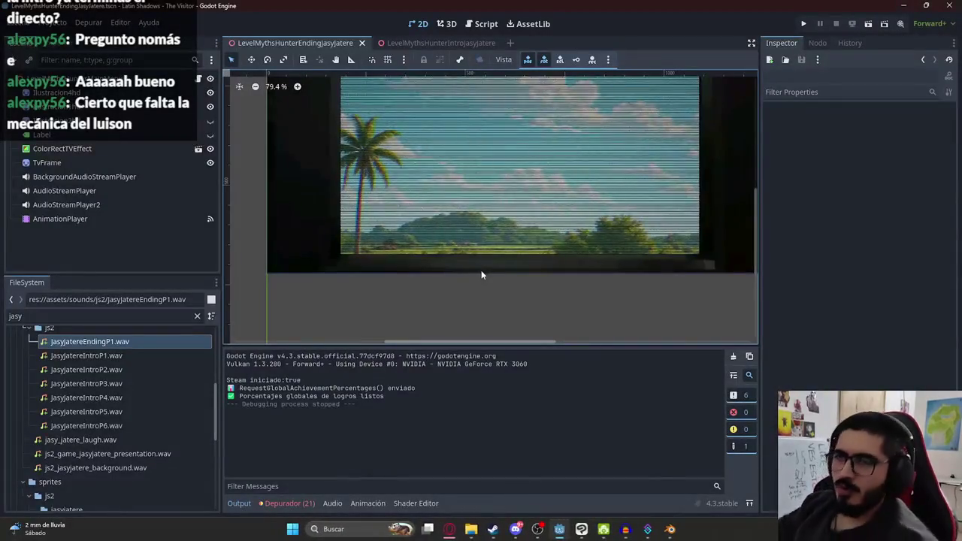
left_click(52, 78)
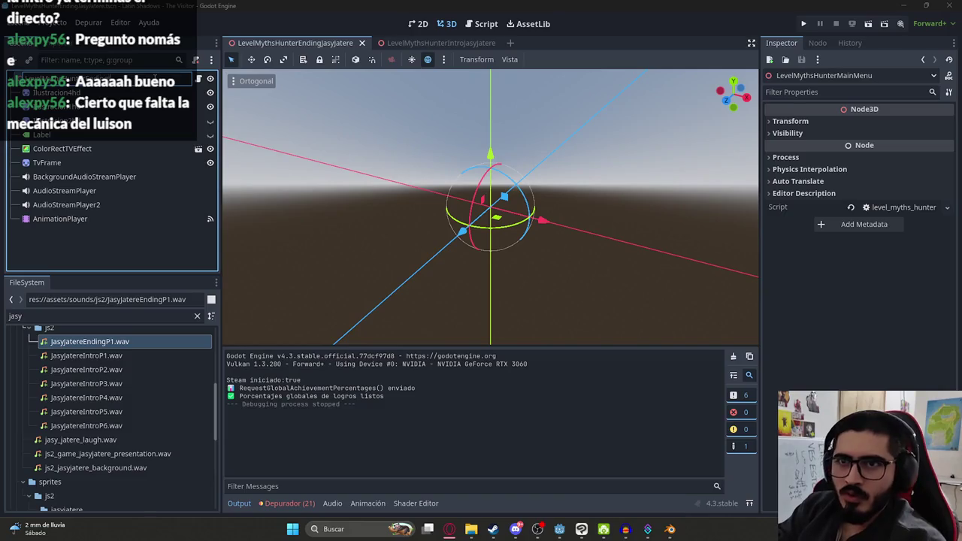
- Rename the root to LevelMythsHunterEndingJasyJatere, save, filter files for 'part1' and open LevelMythsHunterPart1
key("Return")
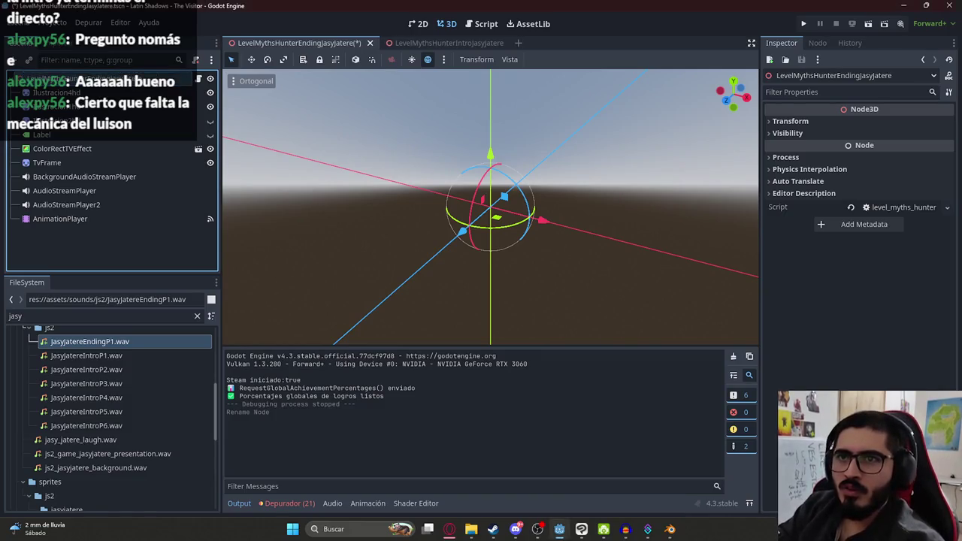
key("ctrl+s")
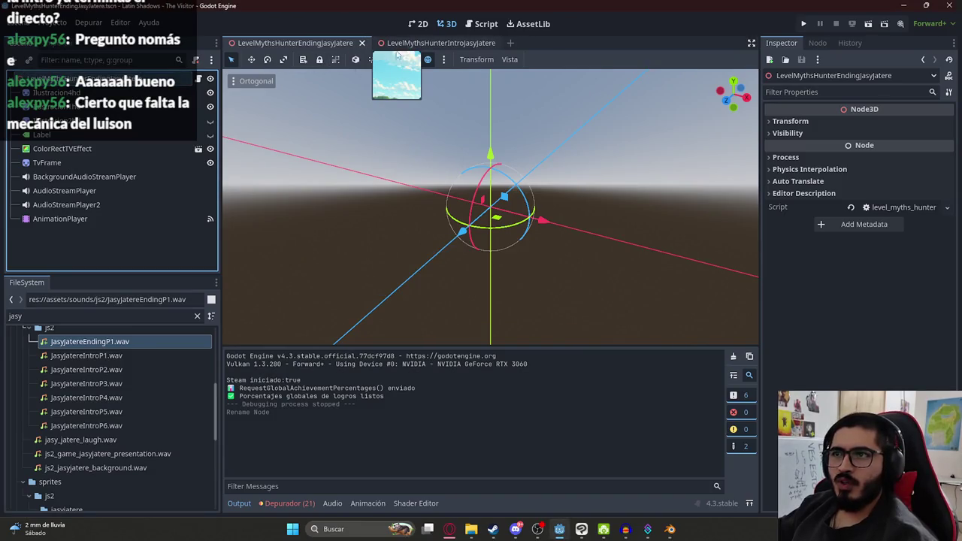
double_click(98, 316)
type("part1")
double_click(119, 460)
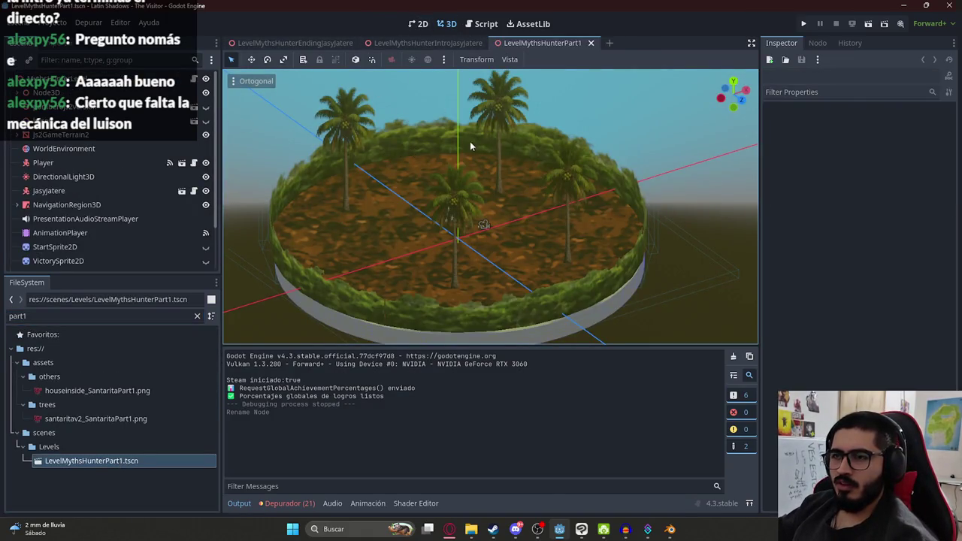
- Look over the Part1 island and inspect the AudioStreamPlayer's properties
left_click_drag(470, 141, 366, 241)
scroll(367, 241, "up", 4)
scroll(123, 222, "down", 3)
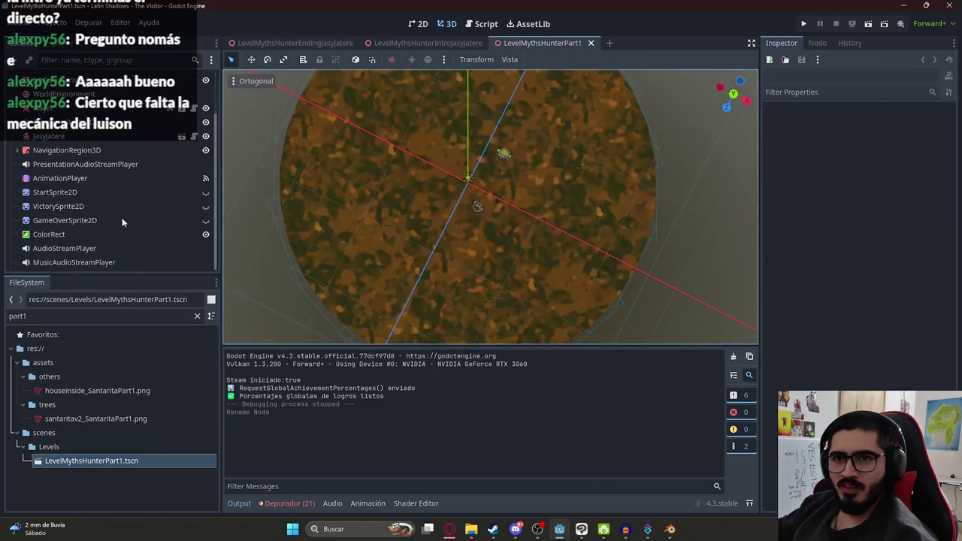
left_click(77, 250)
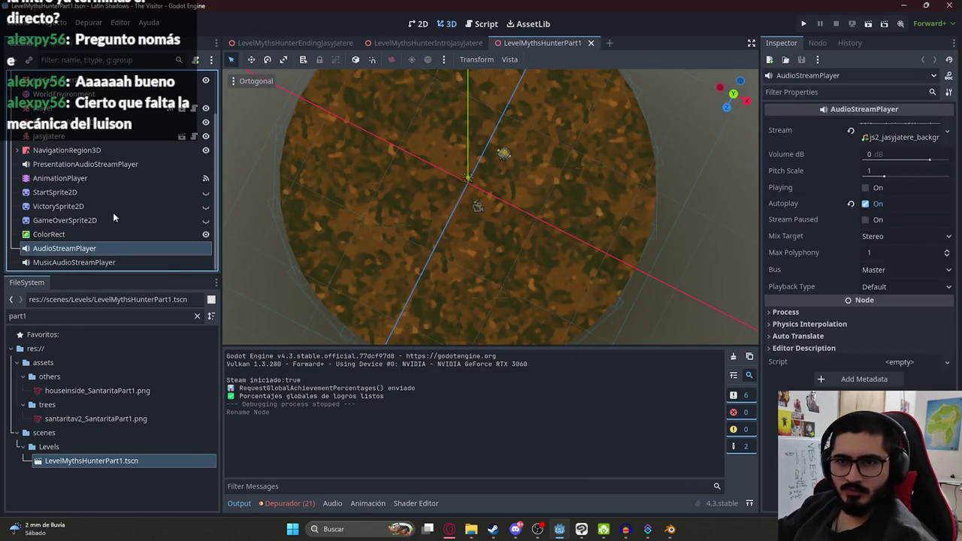
scroll(113, 214, "up", 3)
- Search the level script for 'victory' to find the animation_player call, then return to 2D
left_click(195, 79)
key("ctrl+f")
type("victory")
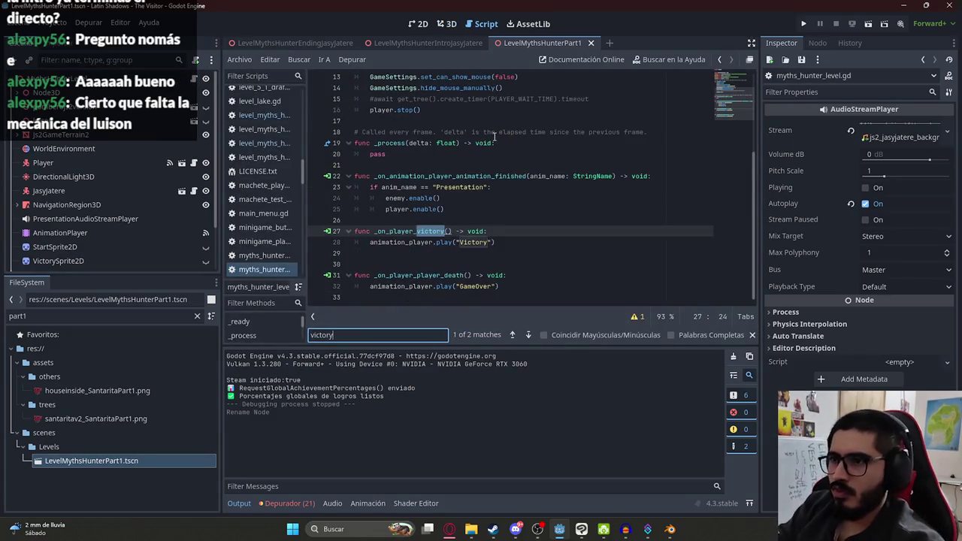
double_click(404, 242)
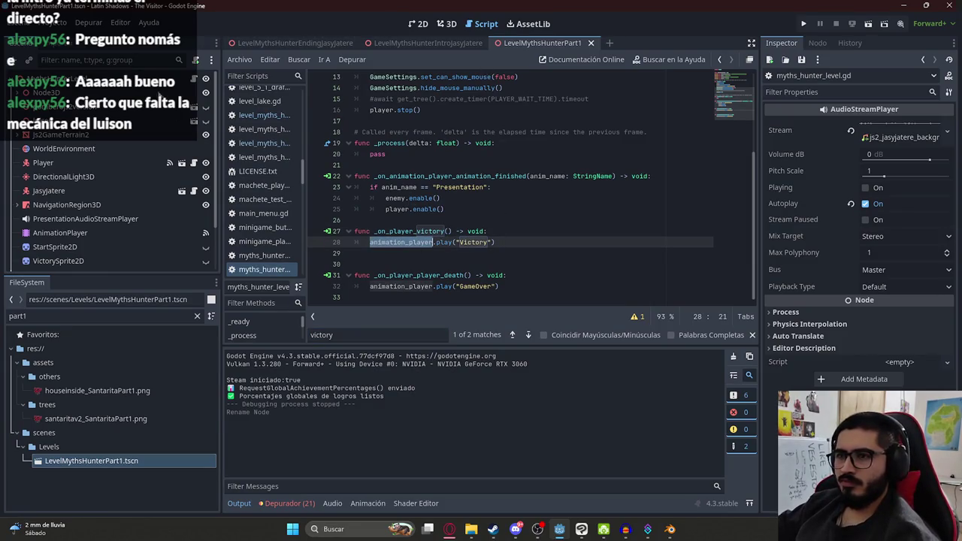
left_click(418, 23)
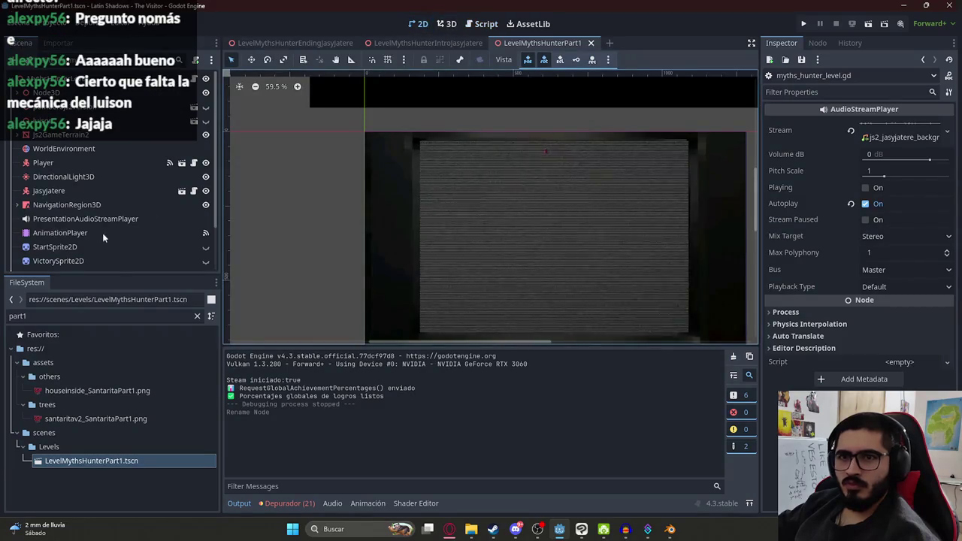
- Preview the AnimationPlayer's Victory animation and try a 6-second length
left_click(103, 234)
left_click(421, 357)
left_click(421, 414)
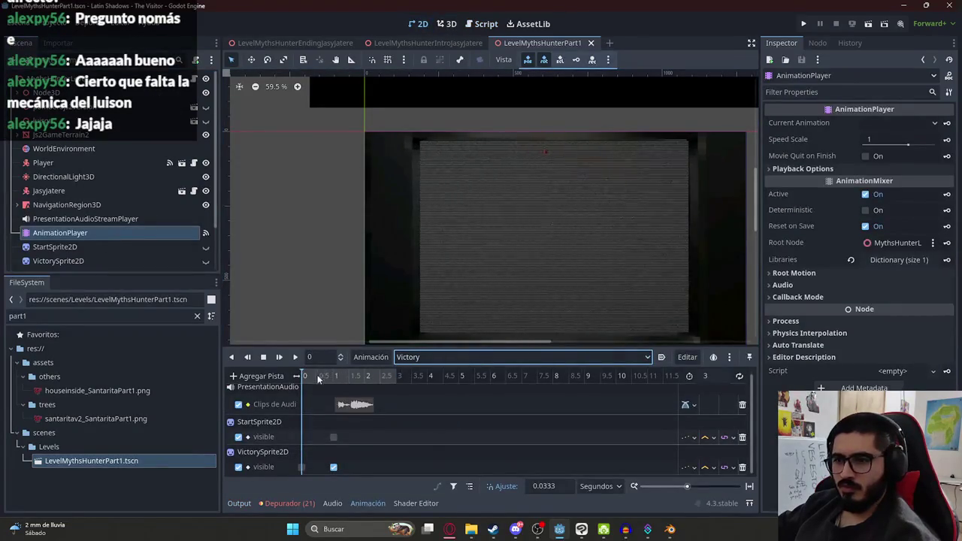
left_click(335, 376)
left_click(279, 357)
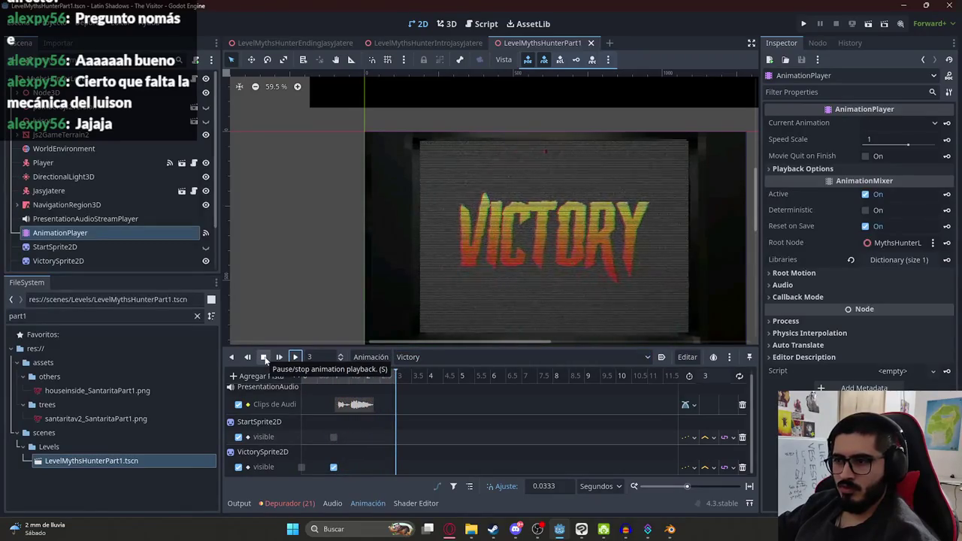
left_click(706, 376)
type("6")
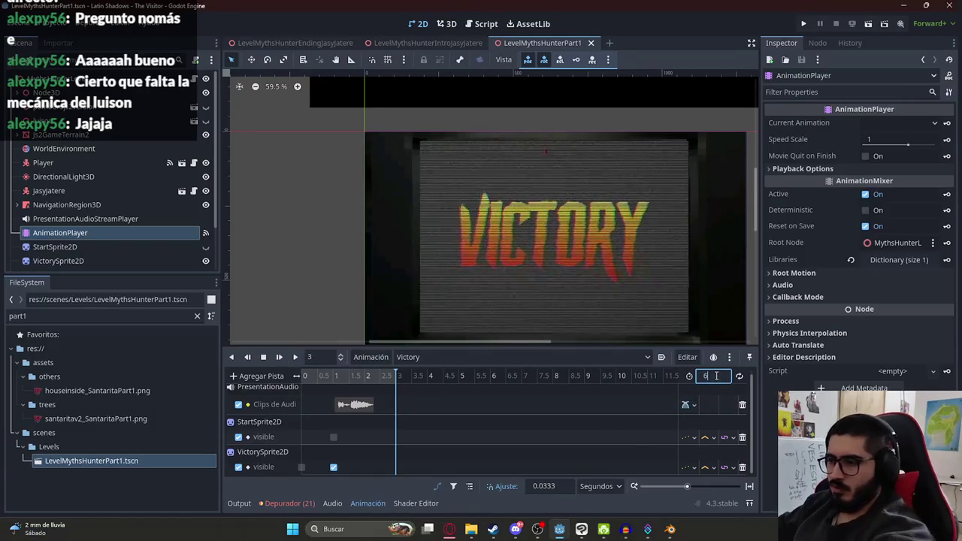
key("Return")
left_click(295, 357)
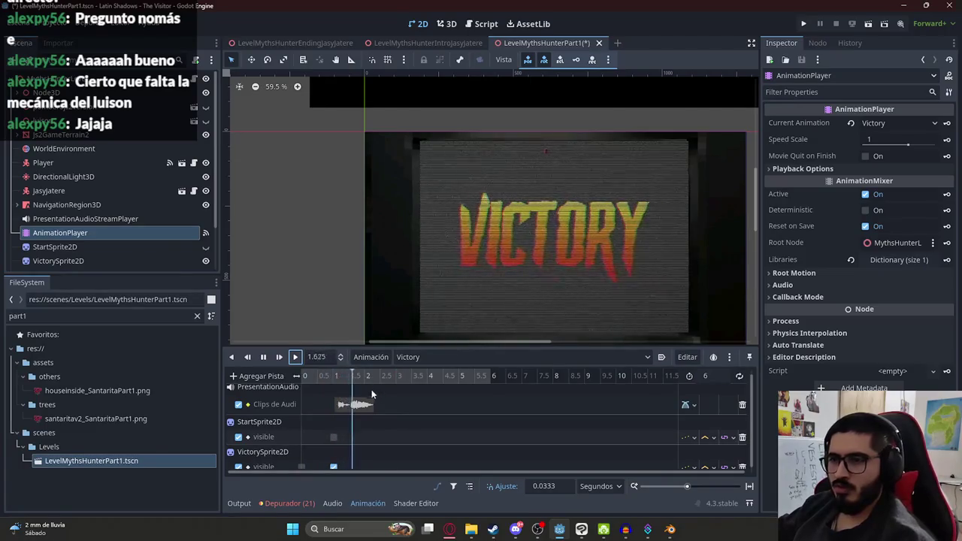
left_click(264, 357)
- Set the Victory animation length to 5 seconds and save the Part1 scene
left_click(709, 377)
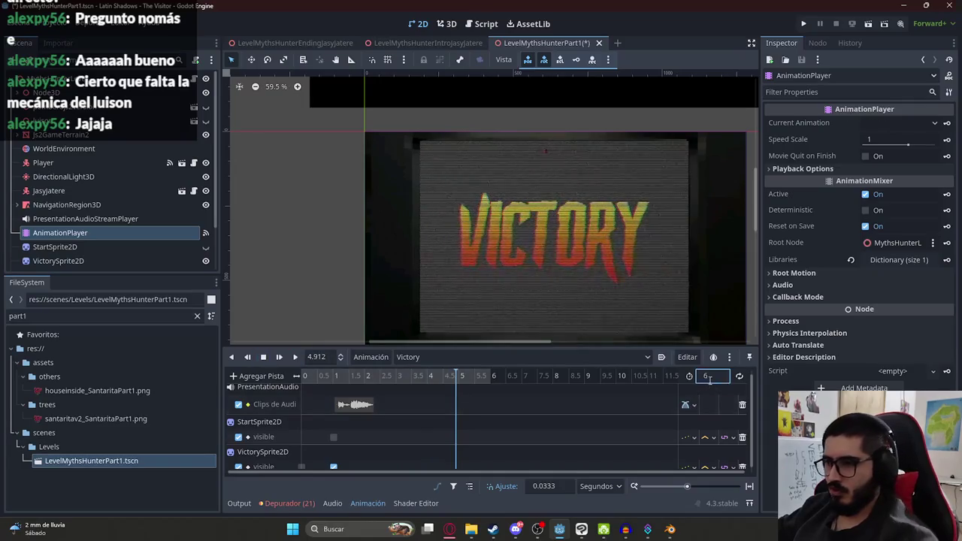
type("5")
key("Return")
key("ctrl+s")
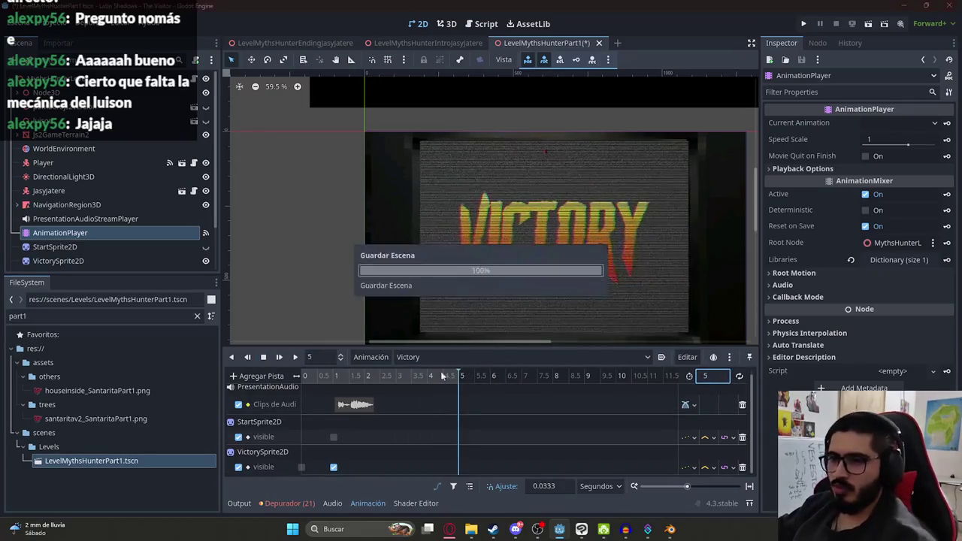
left_click(195, 60)
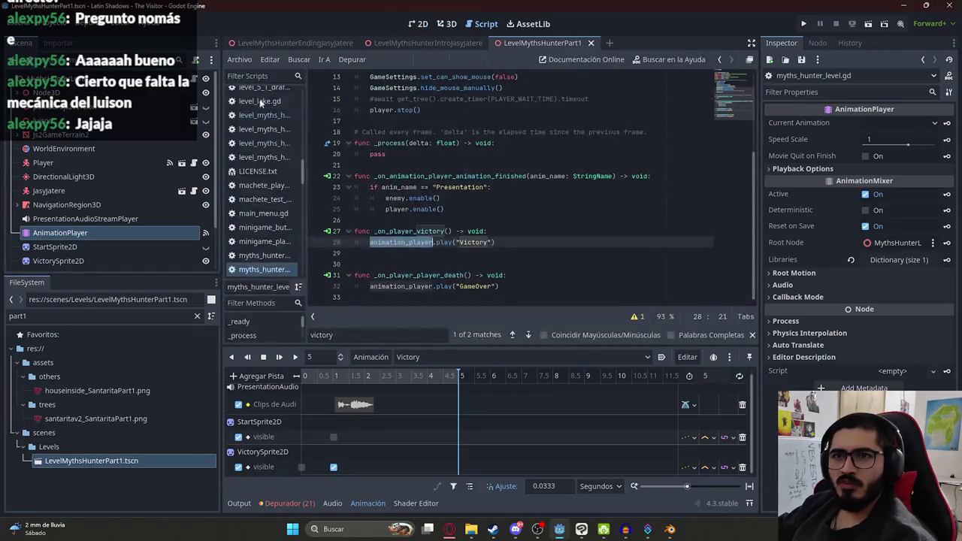
- In the animation-finished handler, add a "Victory" branch calling get_tree().change_scene_to_file
left_click(496, 243)
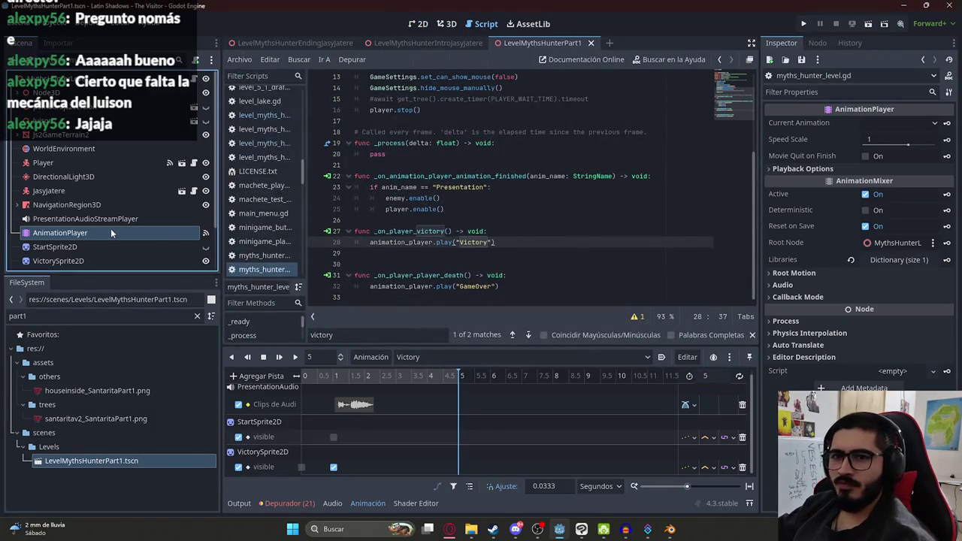
left_click(817, 43)
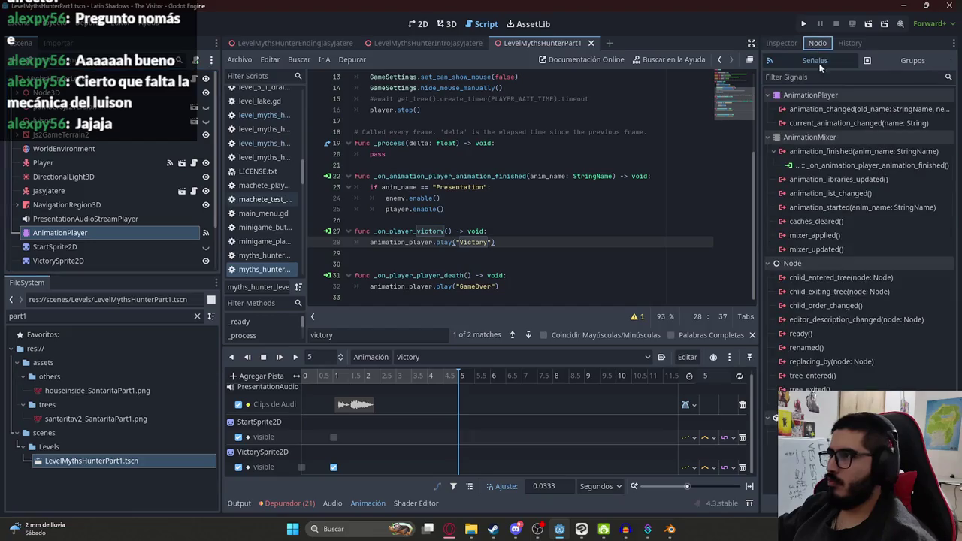
double_click(813, 165)
left_click(479, 204)
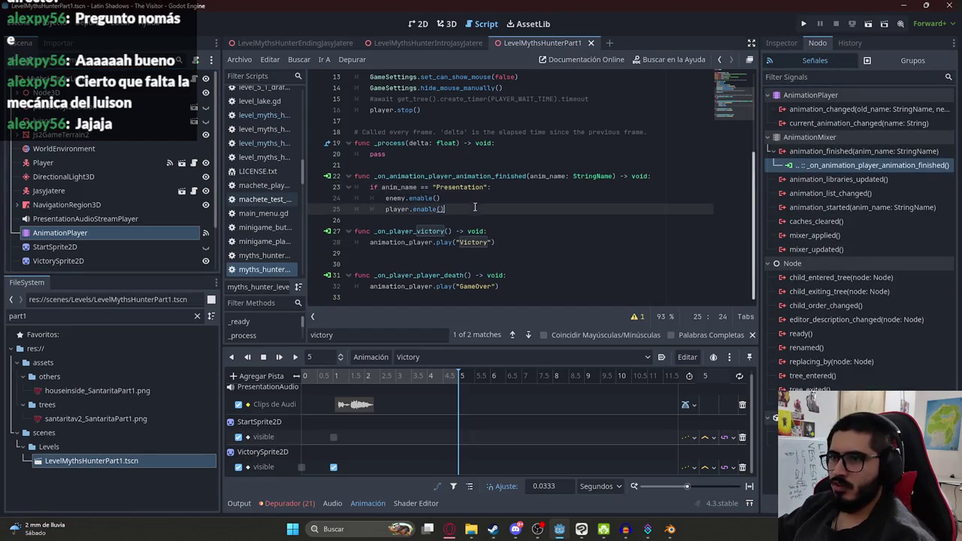
key("Return")
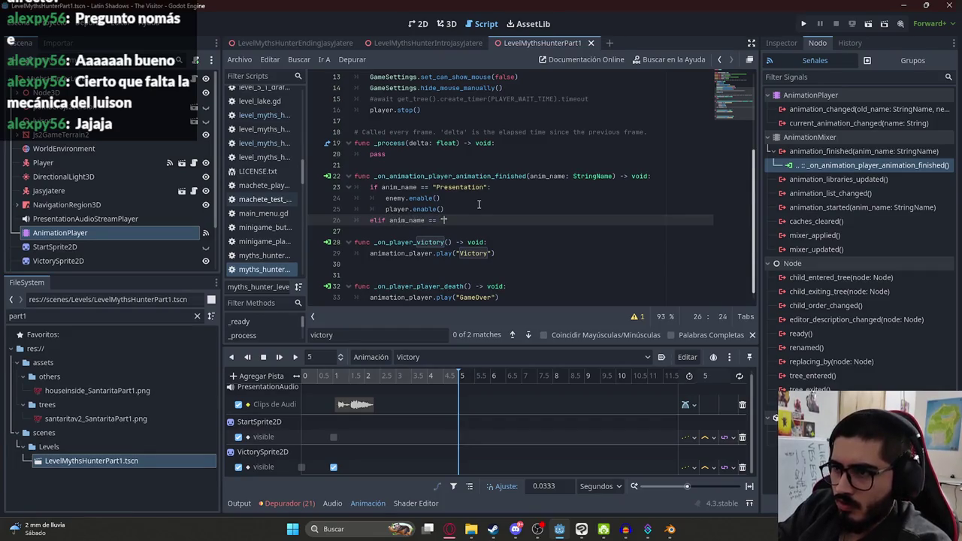
type("Victory\"")
key("Return")
type("LevelMythsHunterEndingJasyJatere")
key("ctrl+z")
type("et_tr")
key("Return")
type("change_sc")
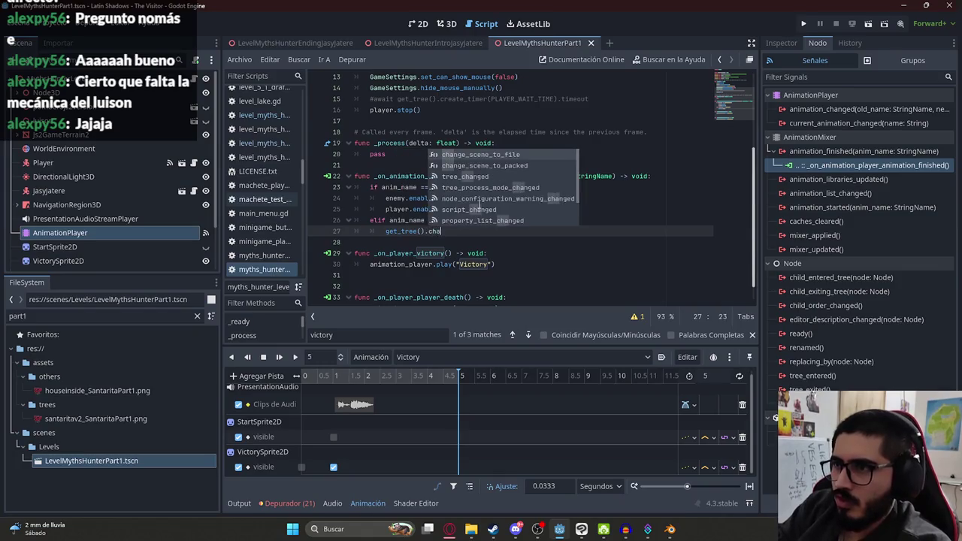
key("Return")
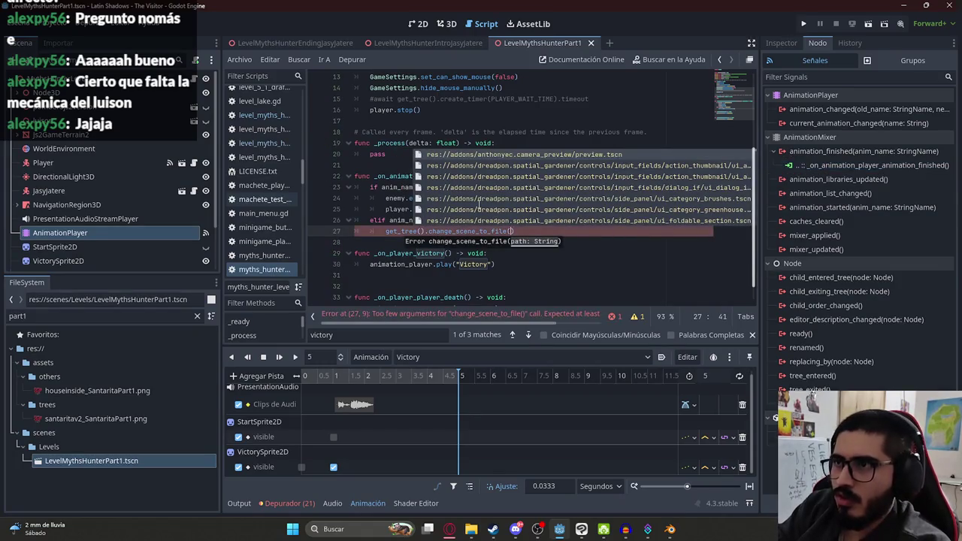
- Fill in the LevelMythsHunterEndingJasyJatere scene path, then run the Part1 scene as a playtest
type("myths")
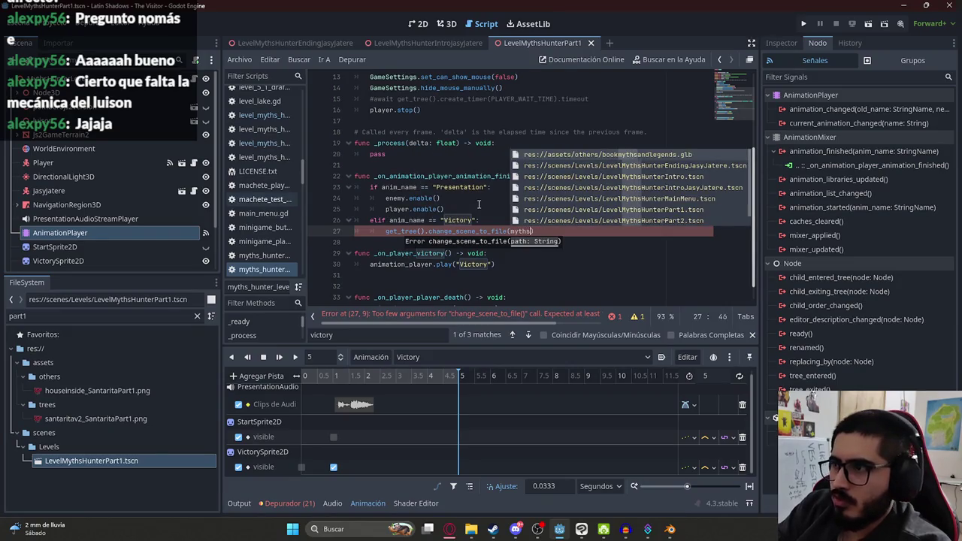
type("hy")
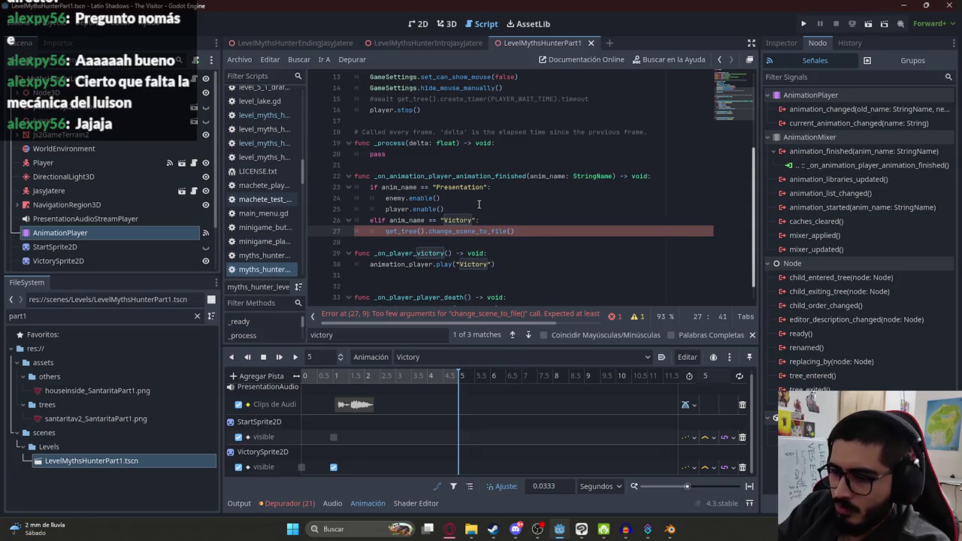
type("\"ending")
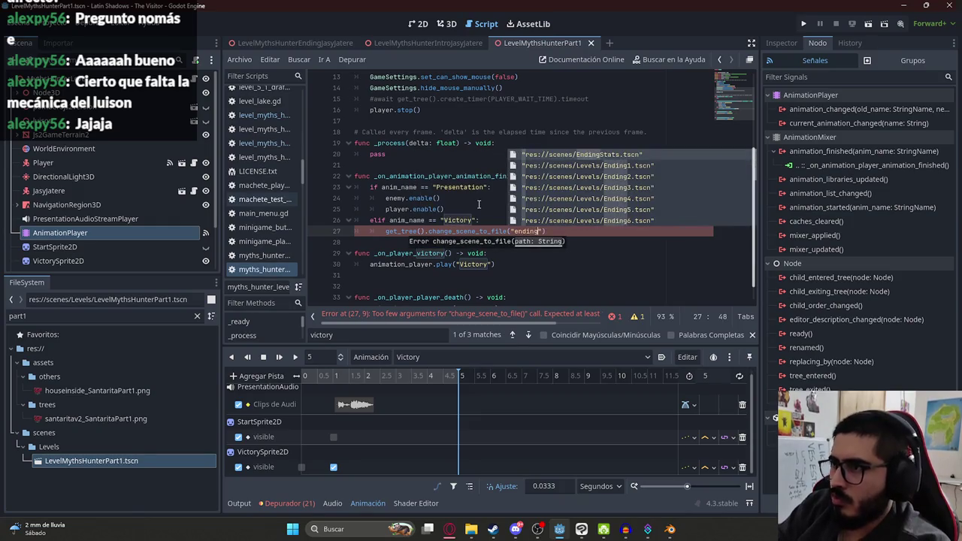
key("BackSpace")
key("BackSpace")
key("BackSpace")
key("BackSpace")
key("BackSpace")
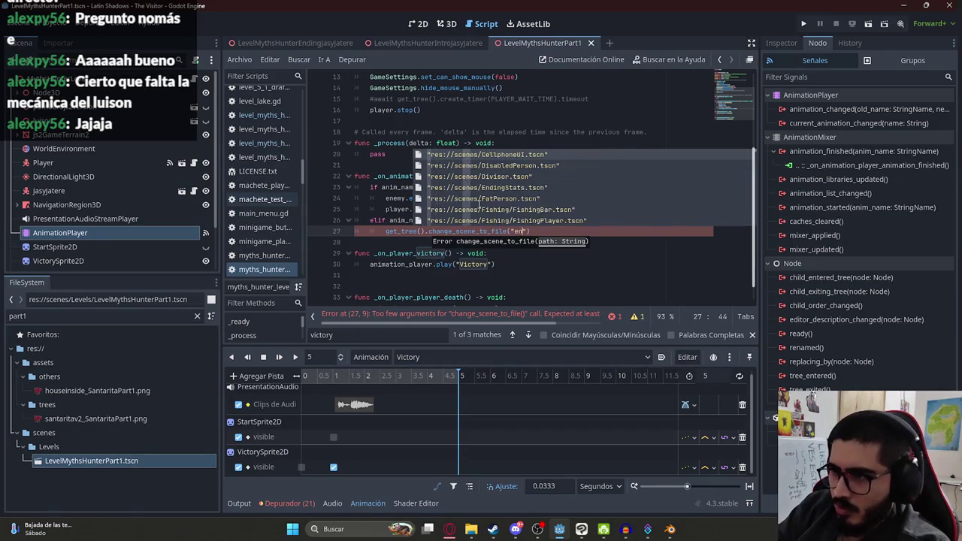
type("endingja")
key("Return")
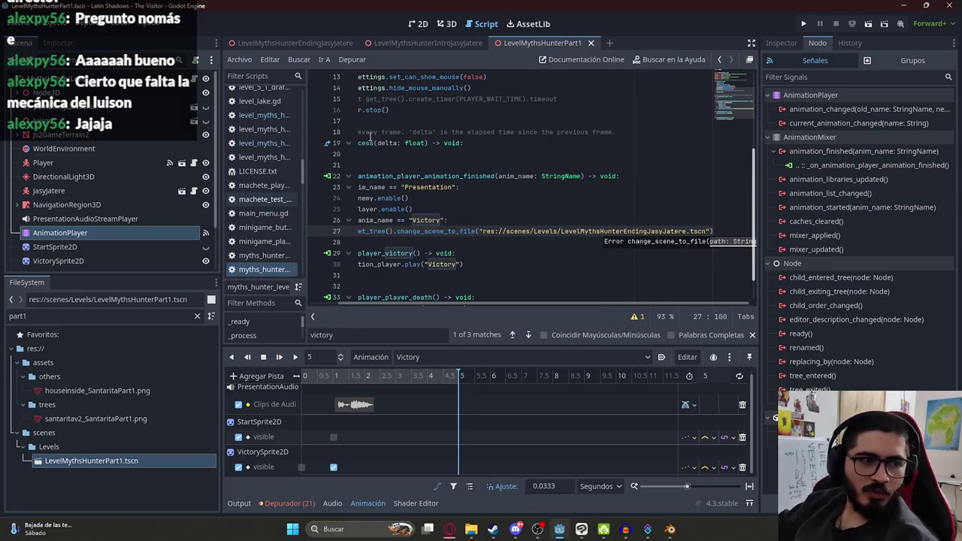
key("Up")
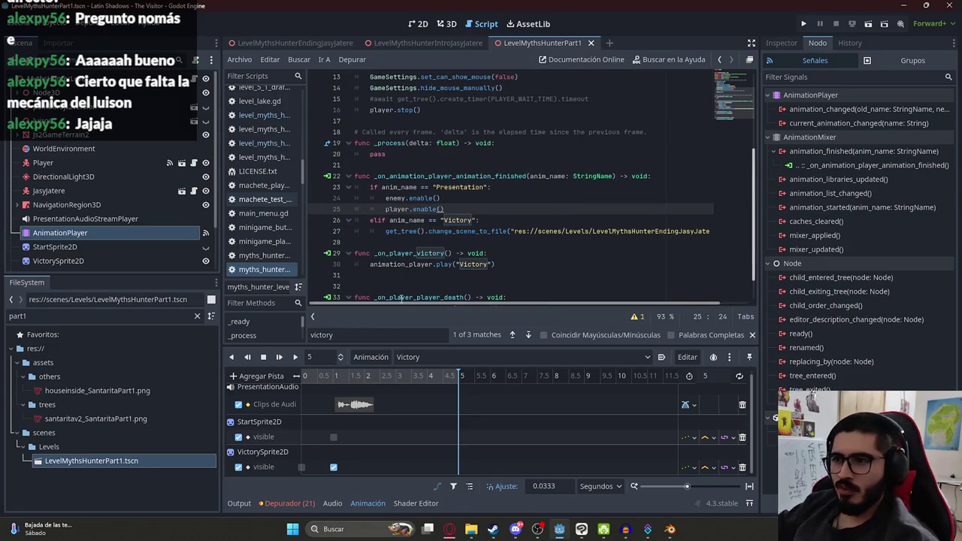
right_click(522, 50)
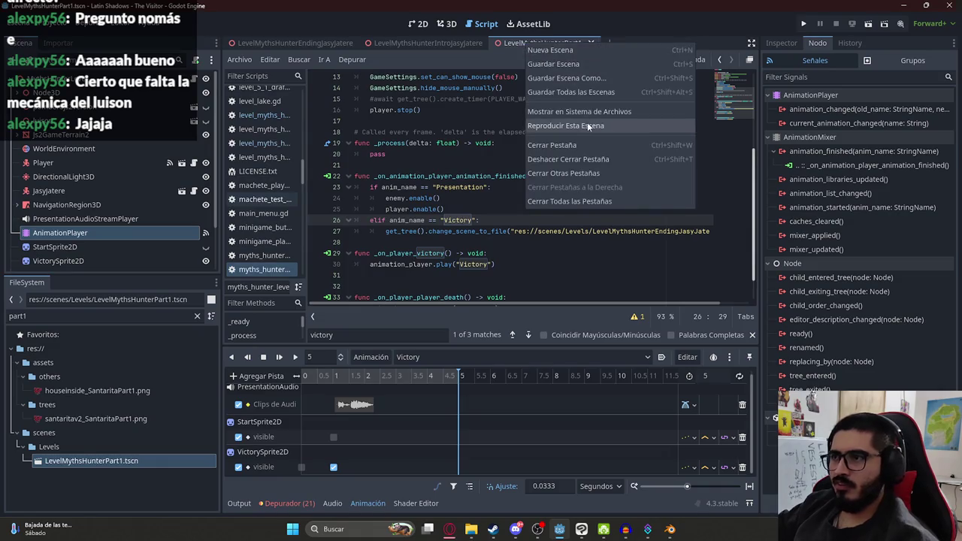
left_click(564, 126)
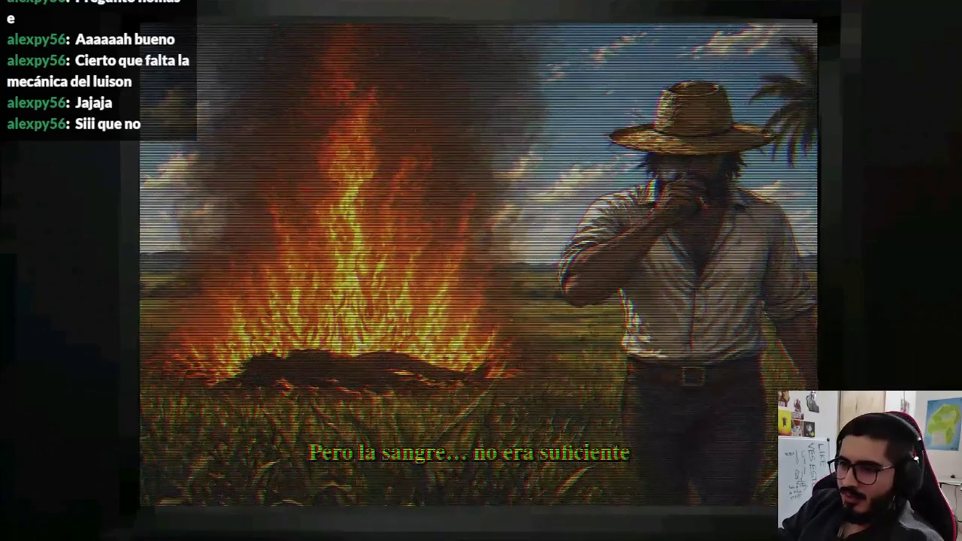
- Stop the running game with F8 once the Jasy Jatere ending cinematic has played
key("F8")
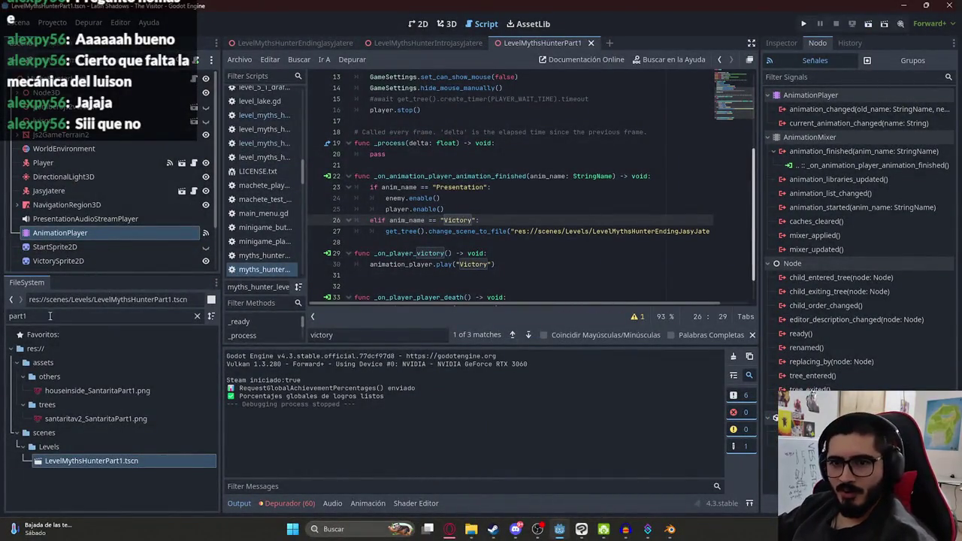
- Open the JasyJatereEnergyBall scene and review its script's constants like PLAYER_WAIT_TIME and HIT_VALUE
type("energy")
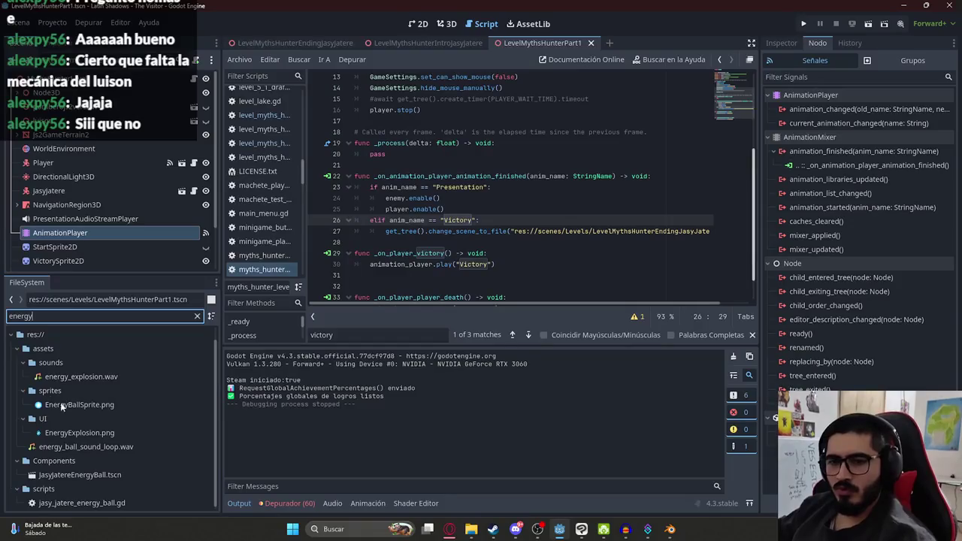
double_click(100, 476)
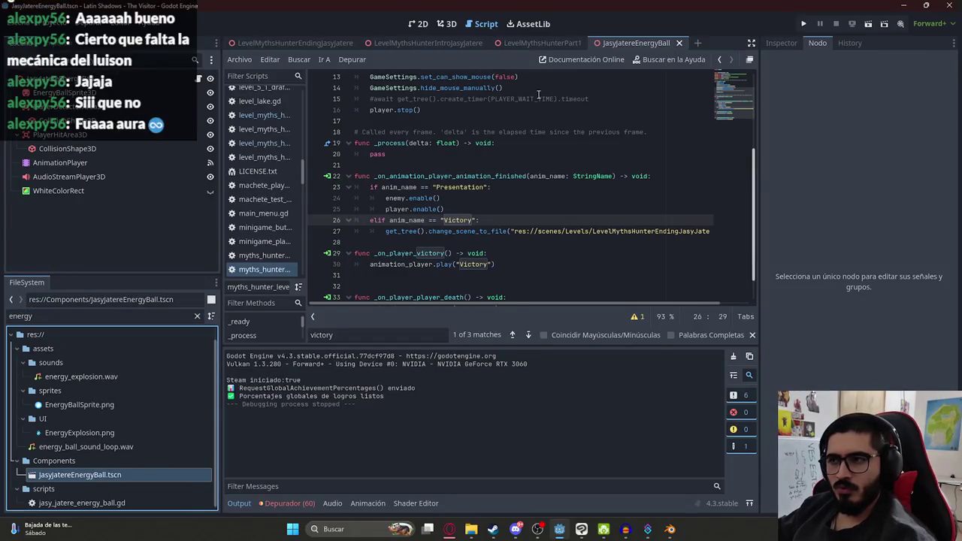
left_click(458, 109)
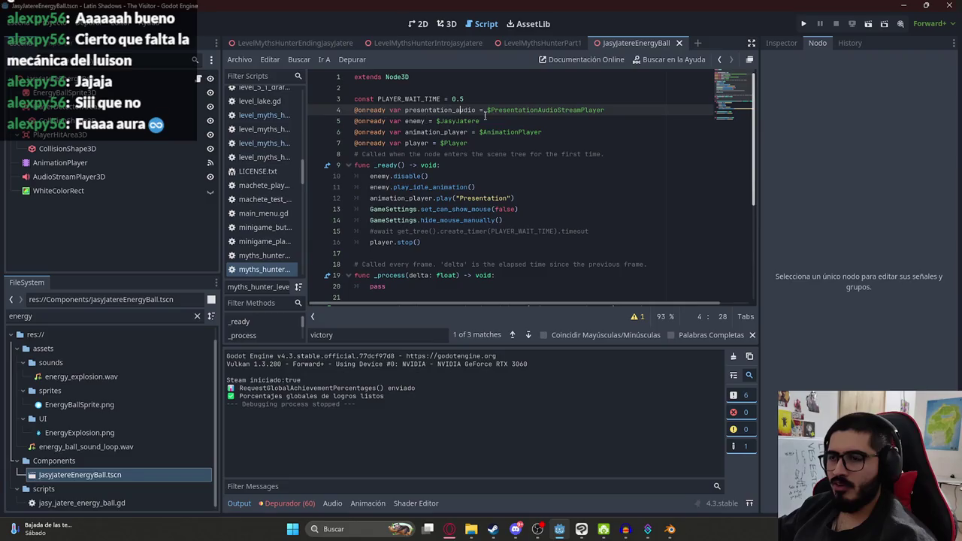
left_click(457, 141)
left_click(435, 101)
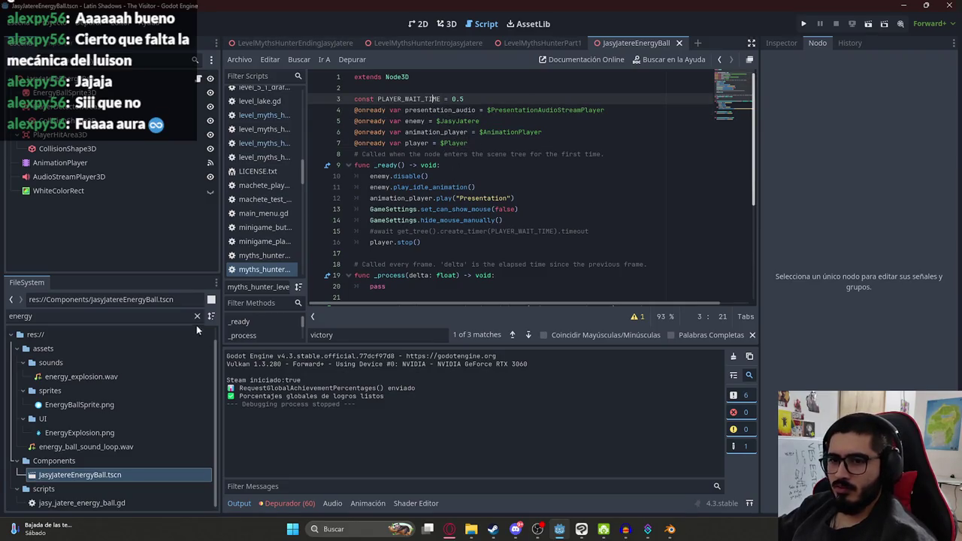
left_click(199, 79)
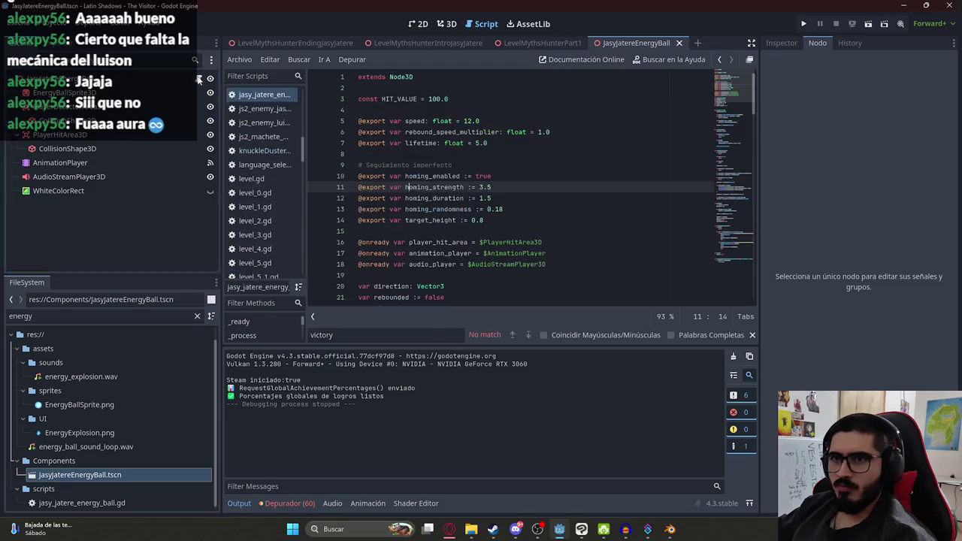
double_click(433, 101)
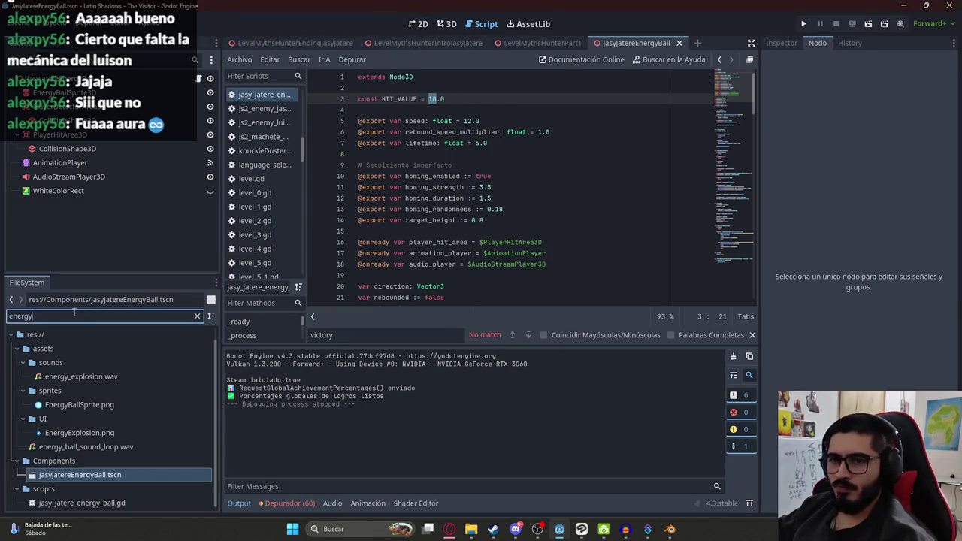
- Filter the files for 'level2', open Level2.tscn, and switch to the translations spreadsheet
type("level2")
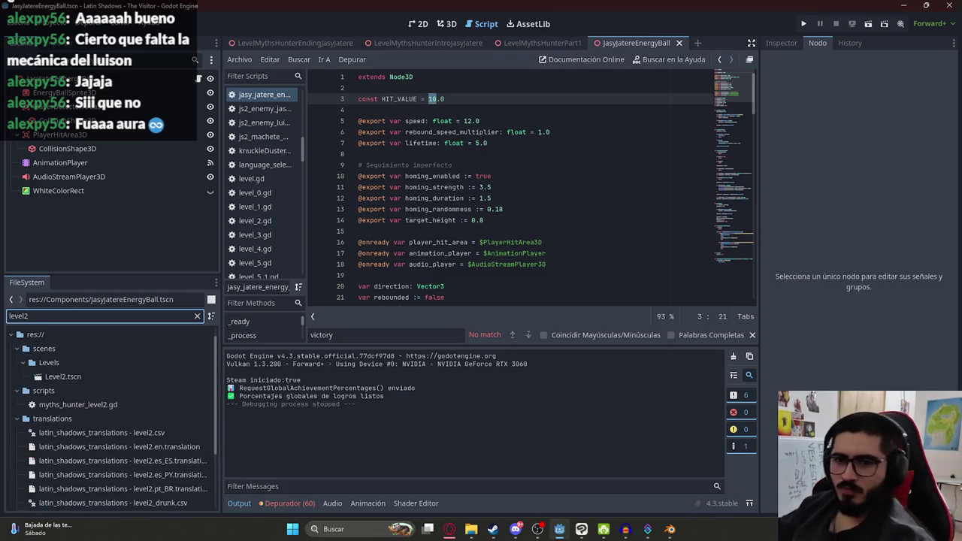
double_click(93, 376)
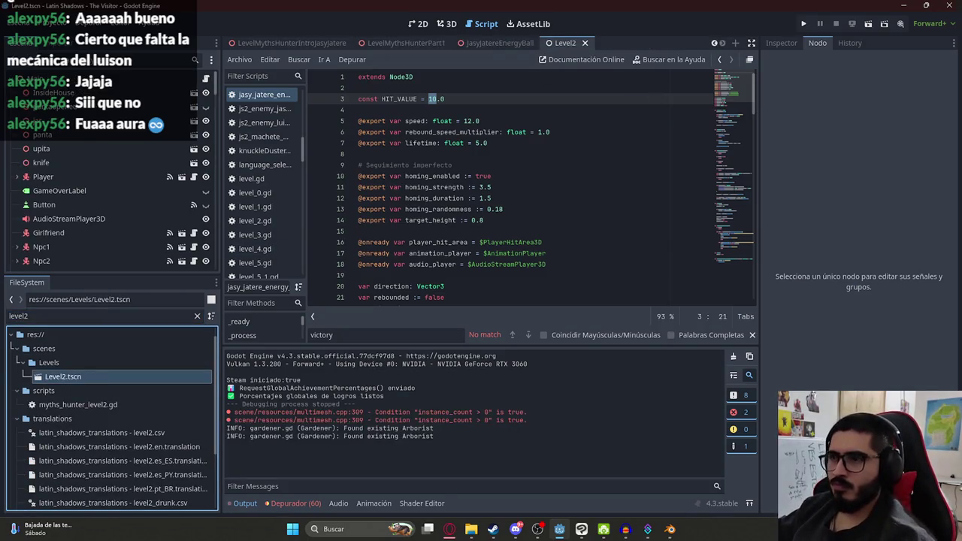
left_click(445, 535)
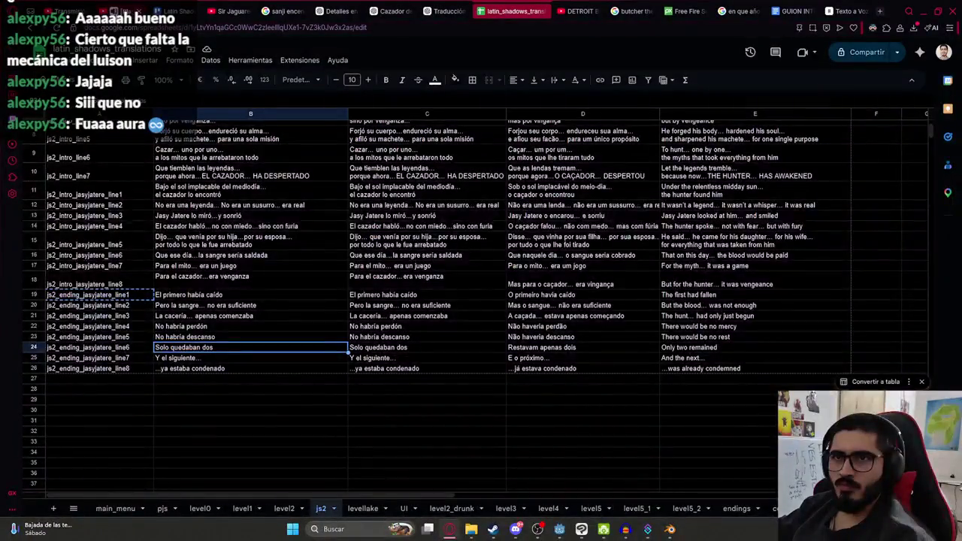
- Back in Godot, run the Level2 scene and dismiss the in-game prompt to reach the title screen
key("alt+Tab")
right_click(565, 43)
left_click(640, 120)
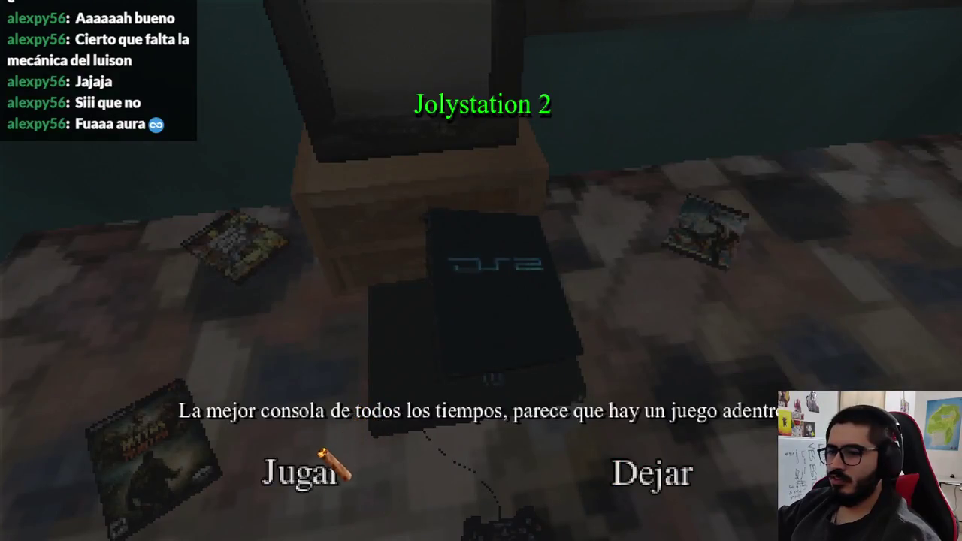
left_click(323, 454)
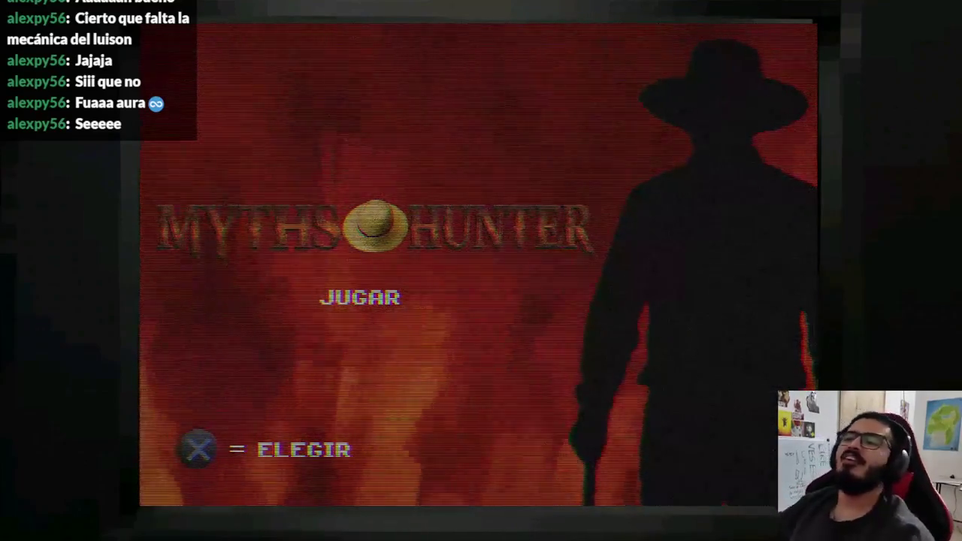
- Start from the Myths Hunter title screen and play through to the ending's final subtitle
key("Return")
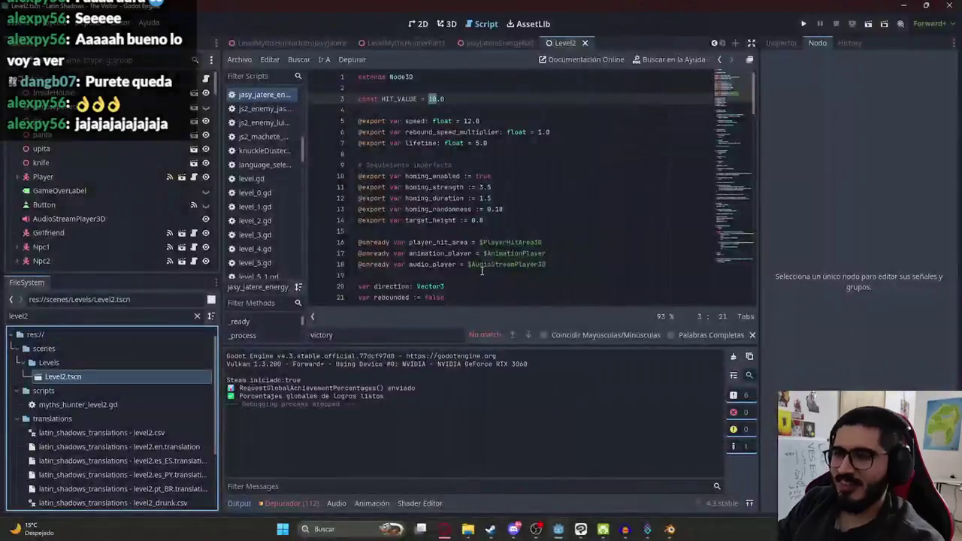
- Add a Trello card 'Cuando jasy jatere dispara cerca al jugador, le hace daño a el tambien' to the first list
left_click(452, 530)
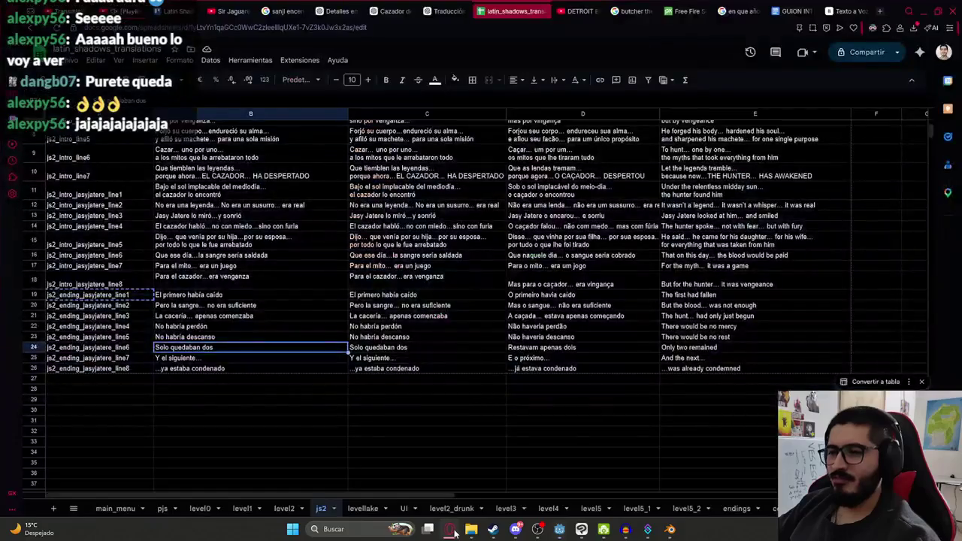
left_click(171, 6)
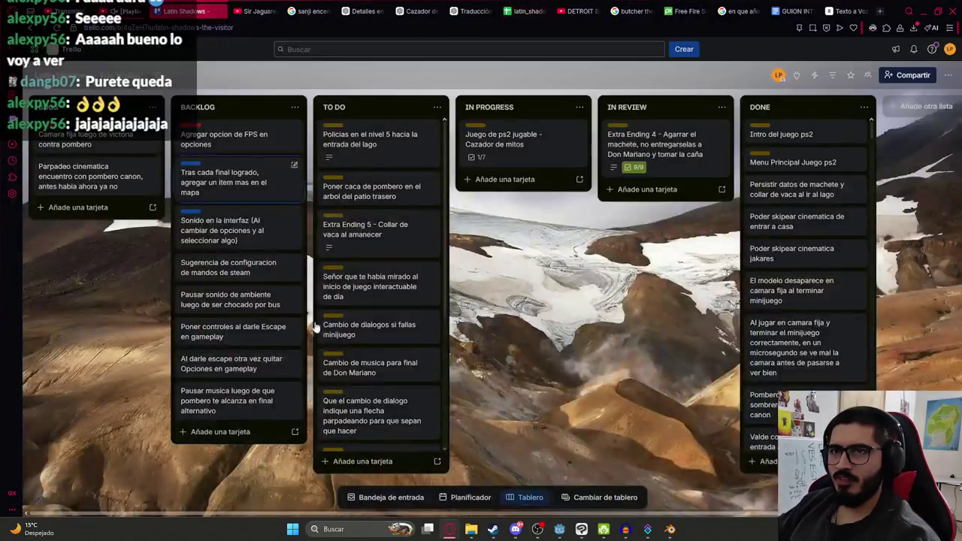
left_click(96, 206)
type("Cuando jasy jatea disp")
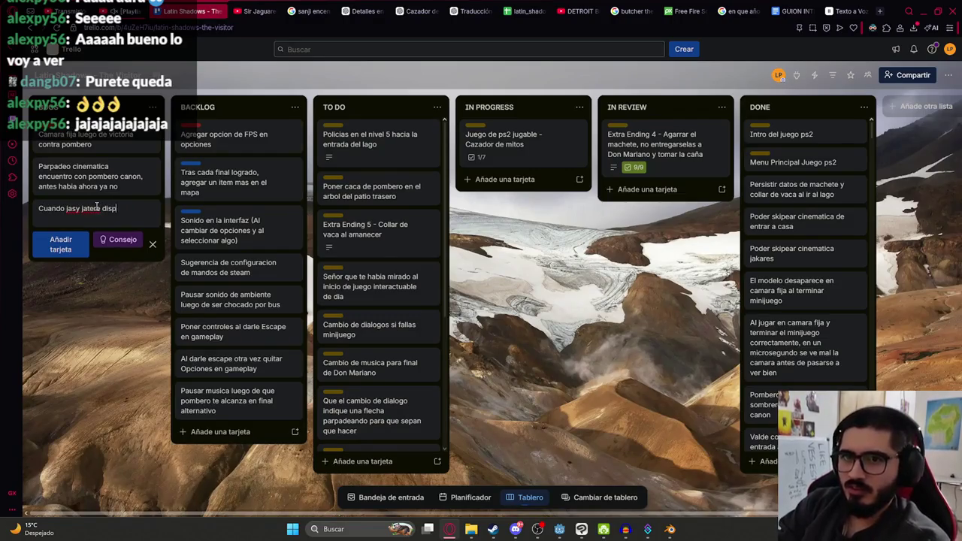
type("al jugador, le hace da;o")
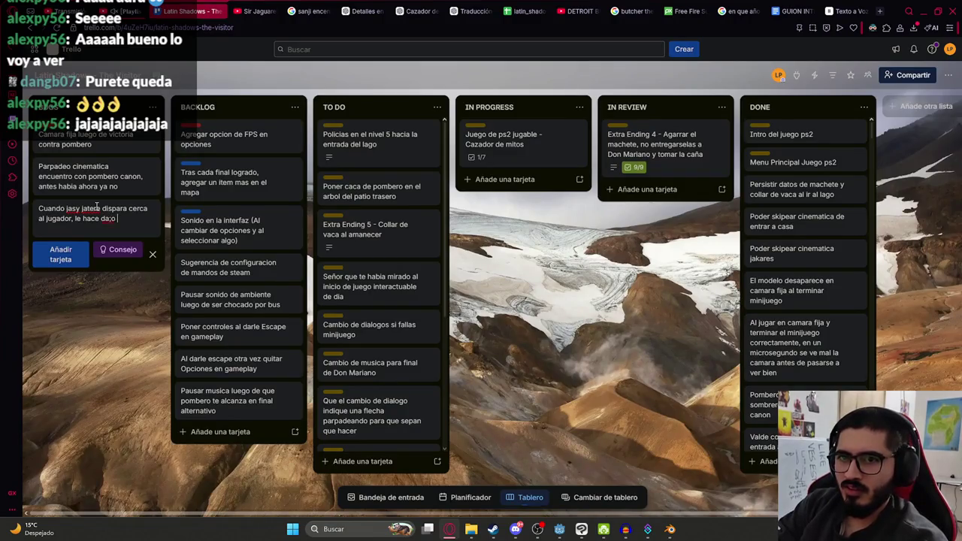
type(" a el")
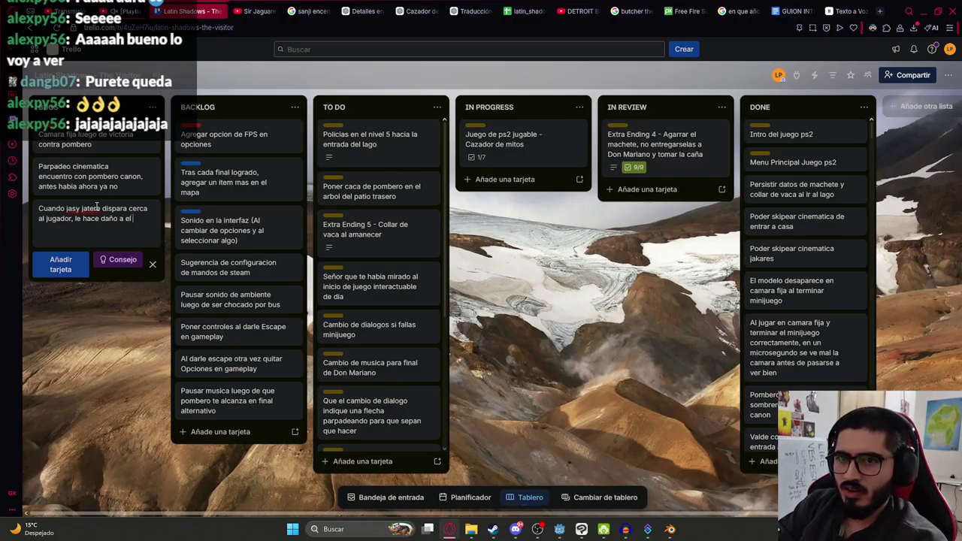
type("en")
key("Return")
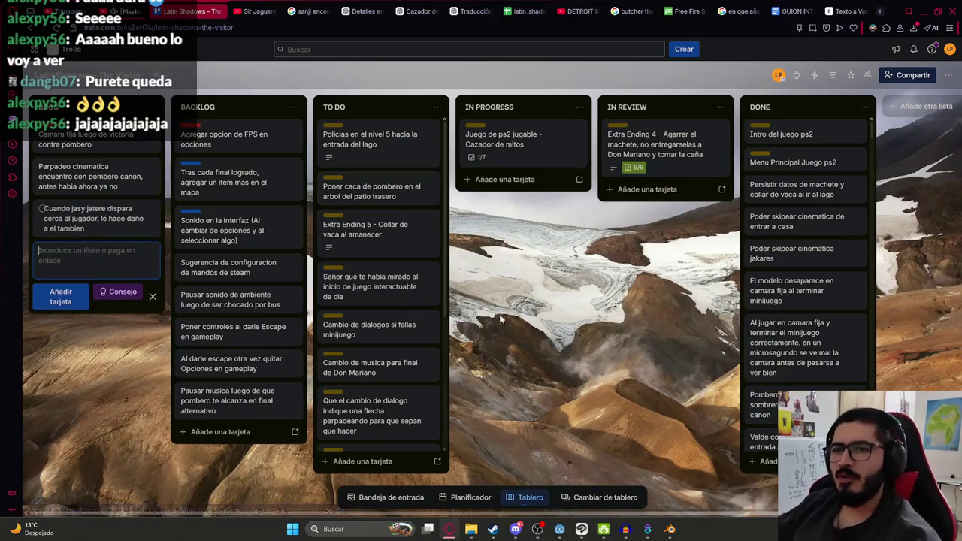
key("Escape")
key("alt+Tab")
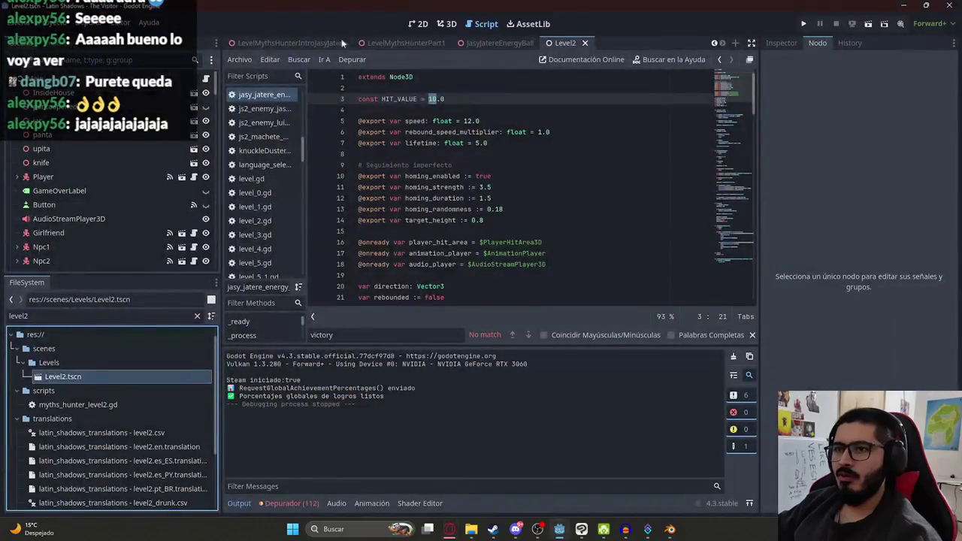
- Run the LevelMythsHunterPart1 scene on its own to test the Jasy Jatere boss fight
right_click(566, 46)
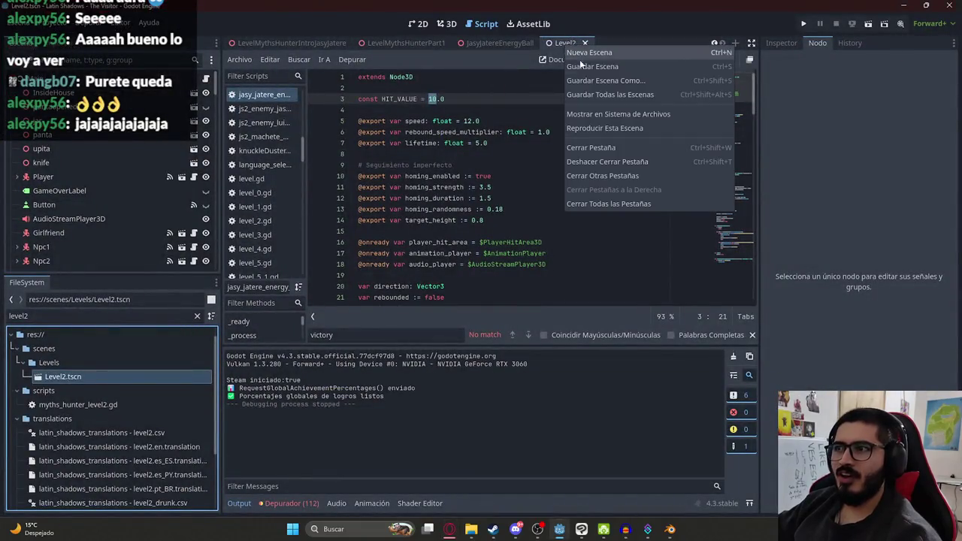
left_click(383, 44)
right_click(375, 45)
left_click(441, 126)
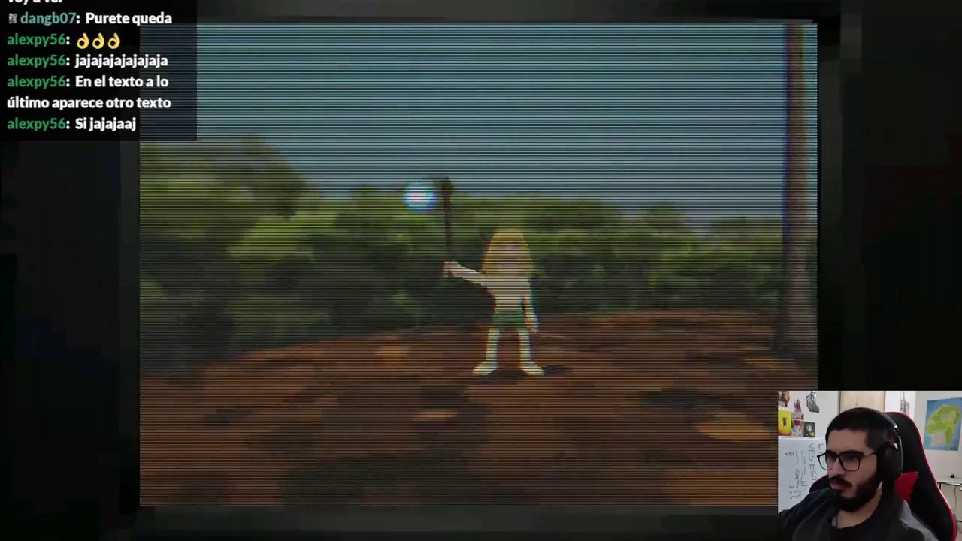
key("F8")
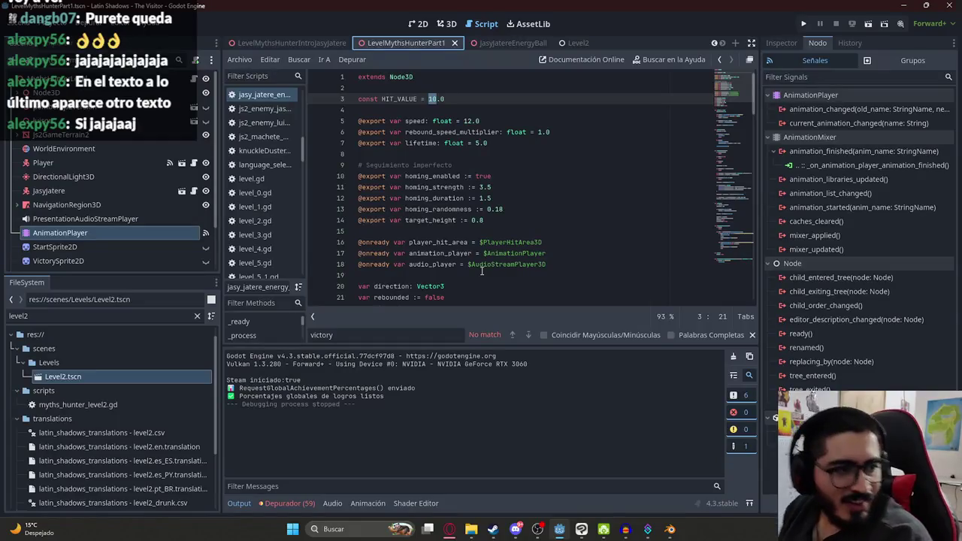
- Move through the open scene tabs and playtest the ending cinematic scene with F6
left_click(504, 43)
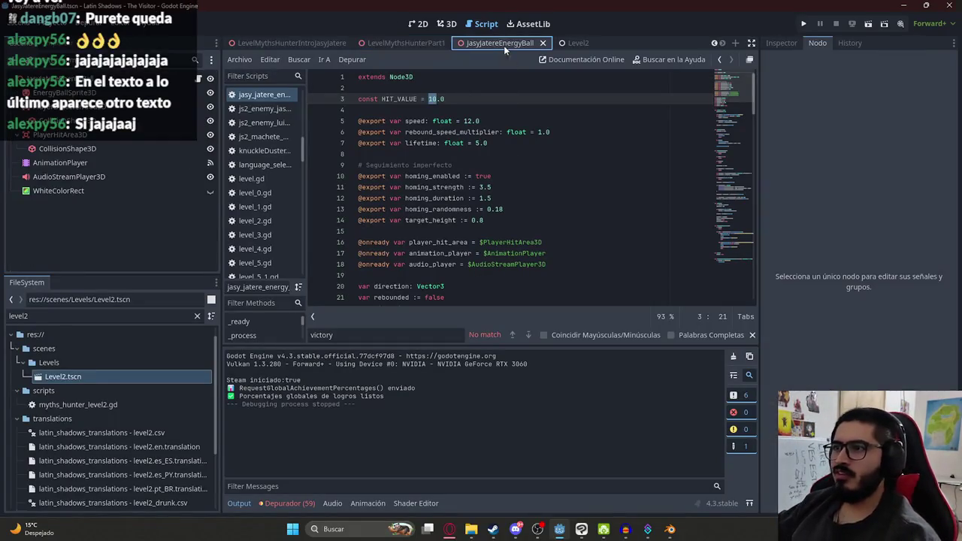
right_click(502, 45)
left_click(282, 42)
right_click(282, 43)
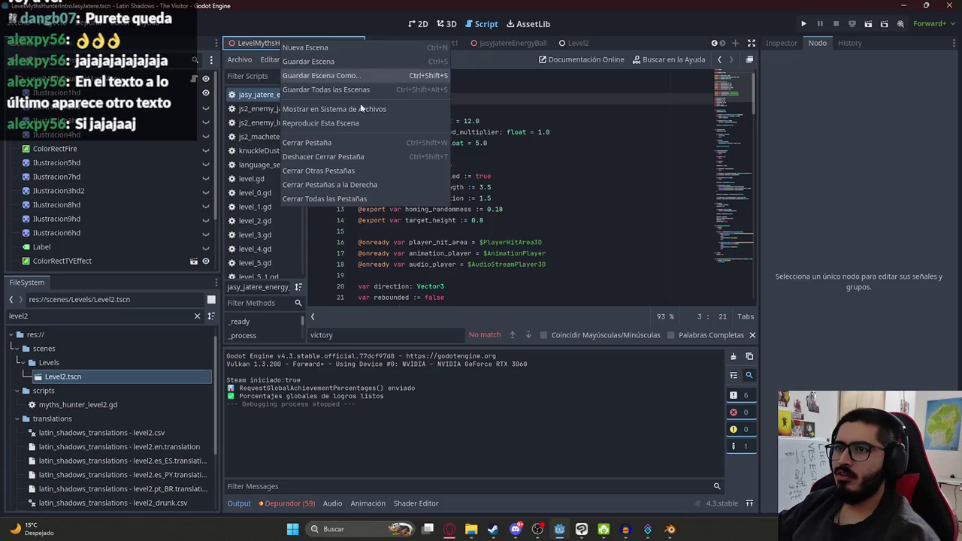
left_click(240, 42)
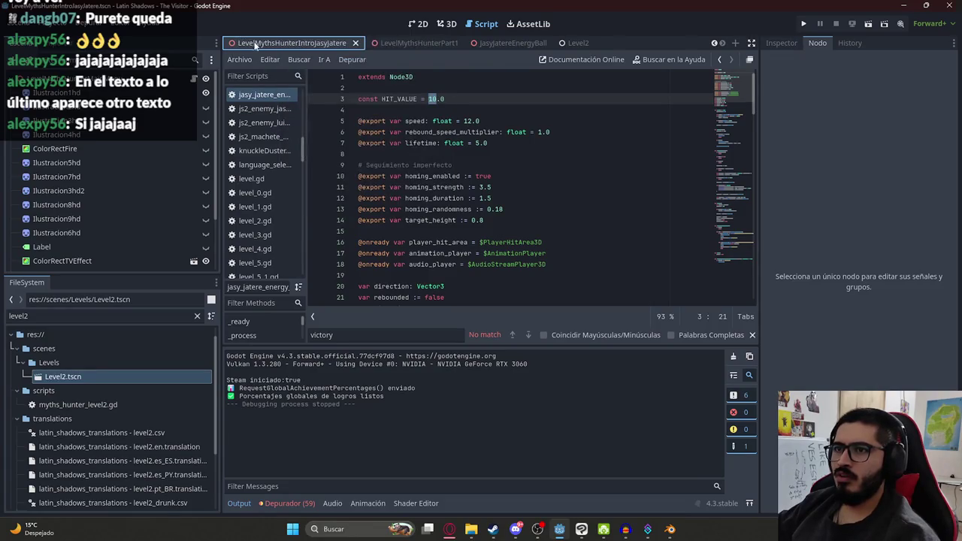
right_click(312, 43)
key("Escape")
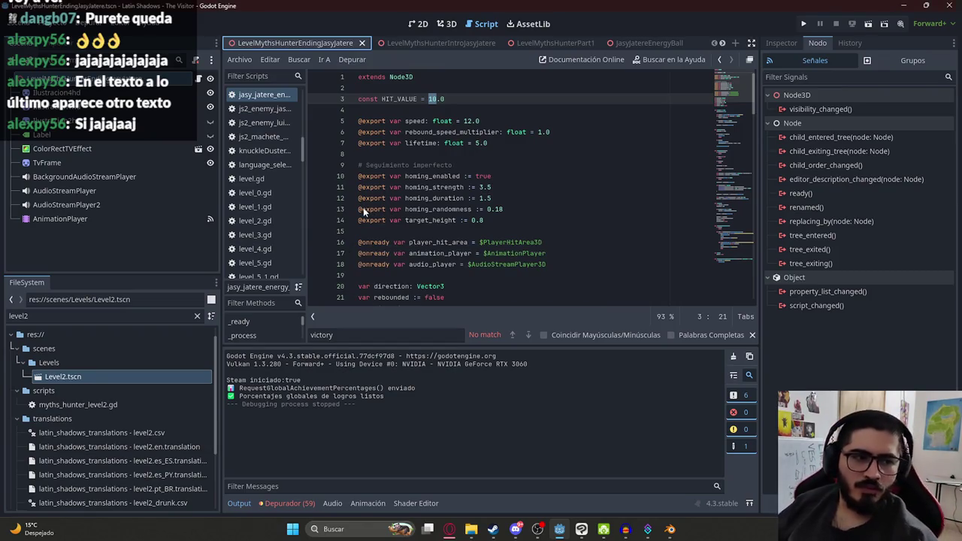
key("F6")
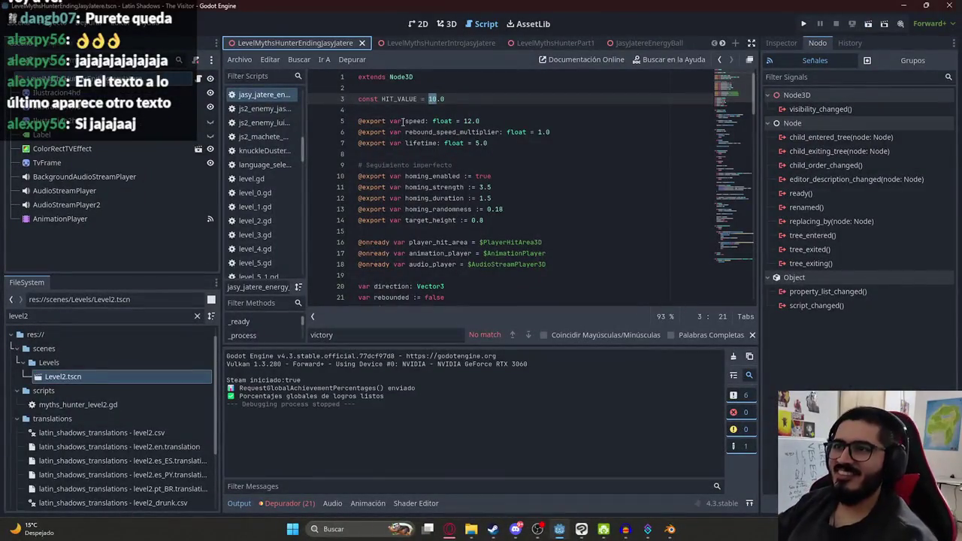
- Match the script's js2_ending_jasyjatere_line key with the sheet's last row, line8, then reopen 2D
left_click(418, 25)
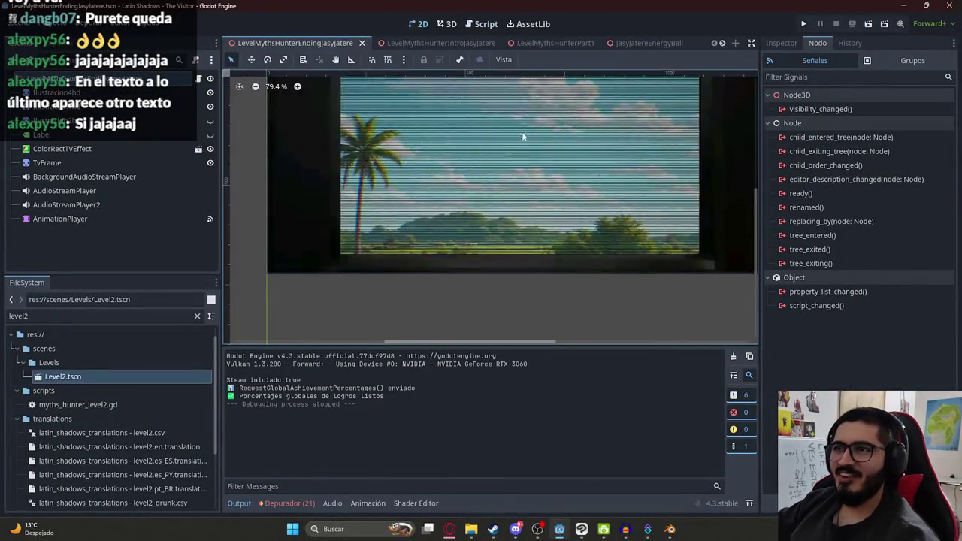
left_click(200, 80)
scroll(551, 211, "down", 1)
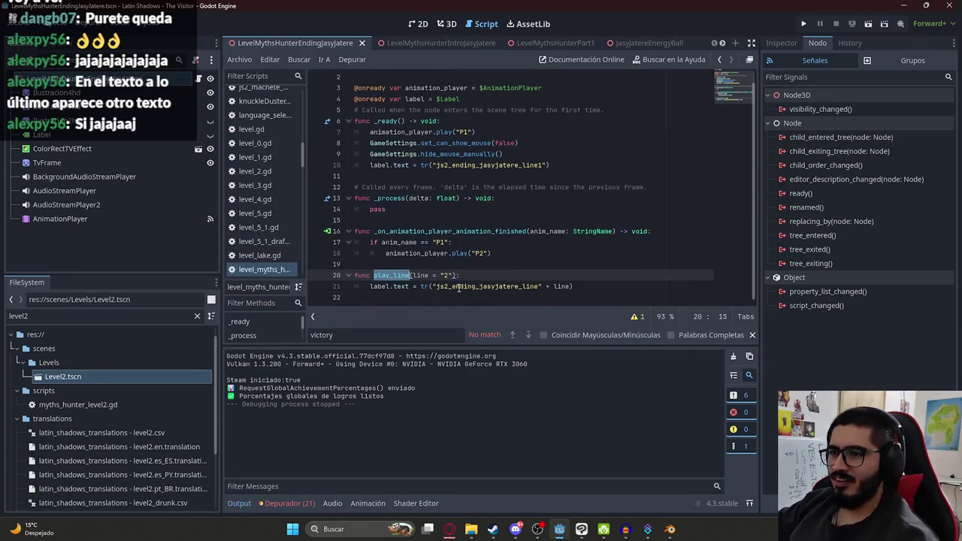
double_click(459, 287)
left_click(452, 530)
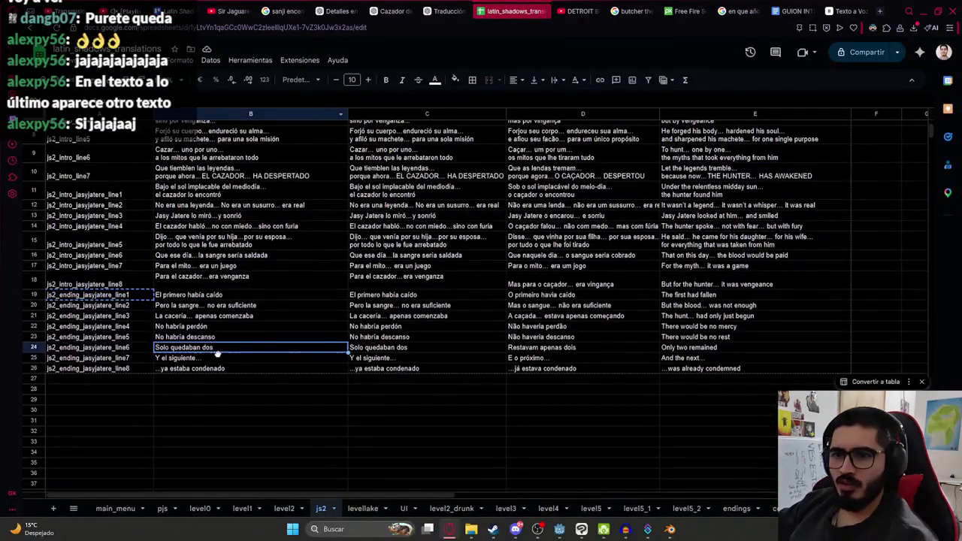
left_click(134, 369)
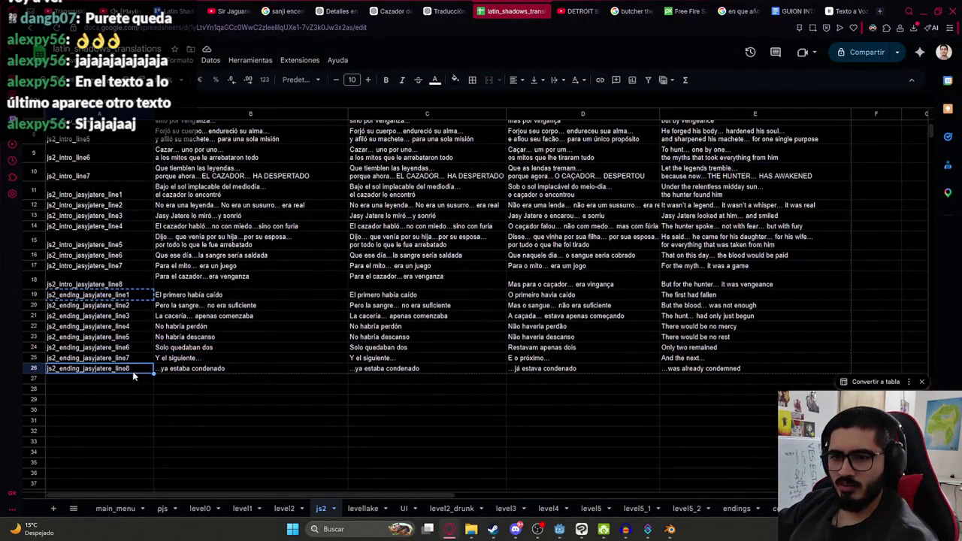
left_click(180, 370)
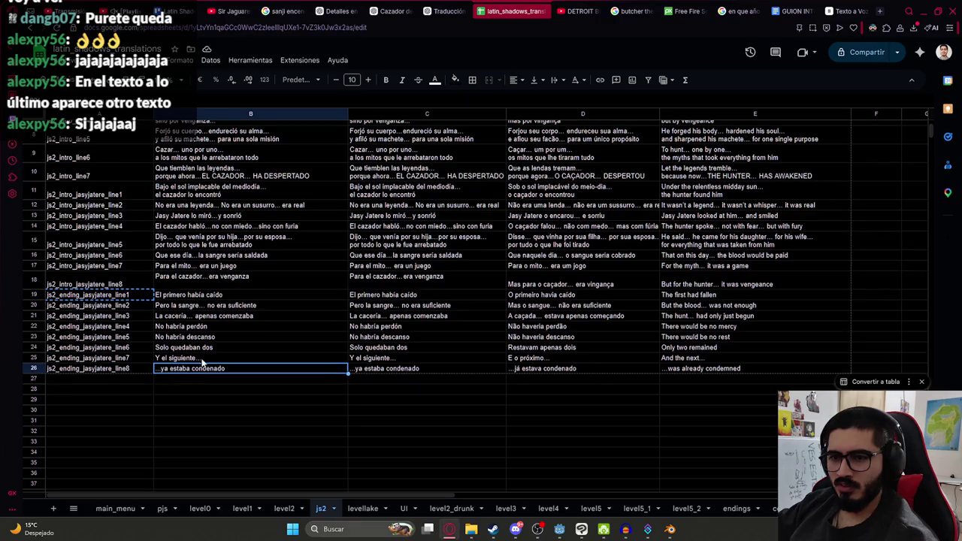
key("alt+Tab")
left_click(419, 24)
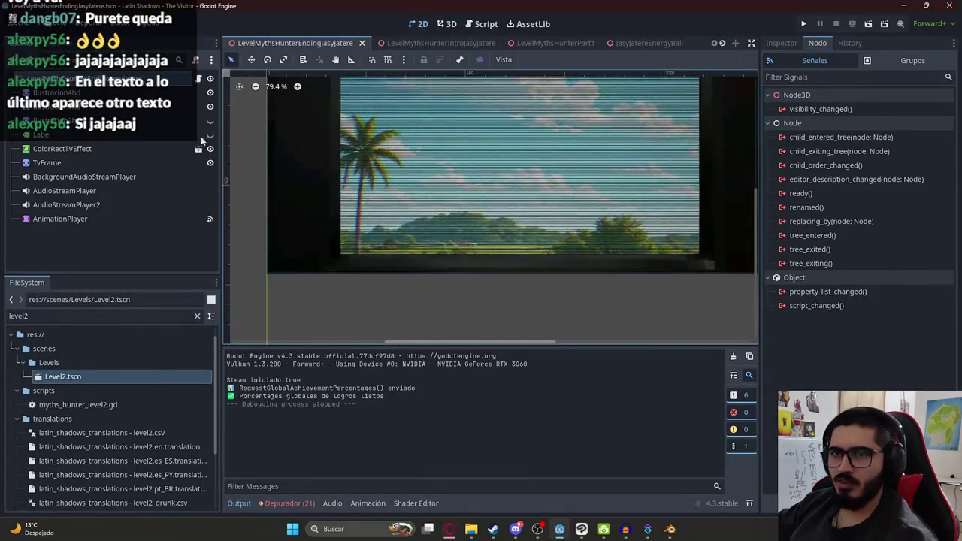
- Open the AnimationPlayer's P2 animation and enlarge its timeline
left_click(102, 221)
left_click(421, 358)
left_click(448, 400)
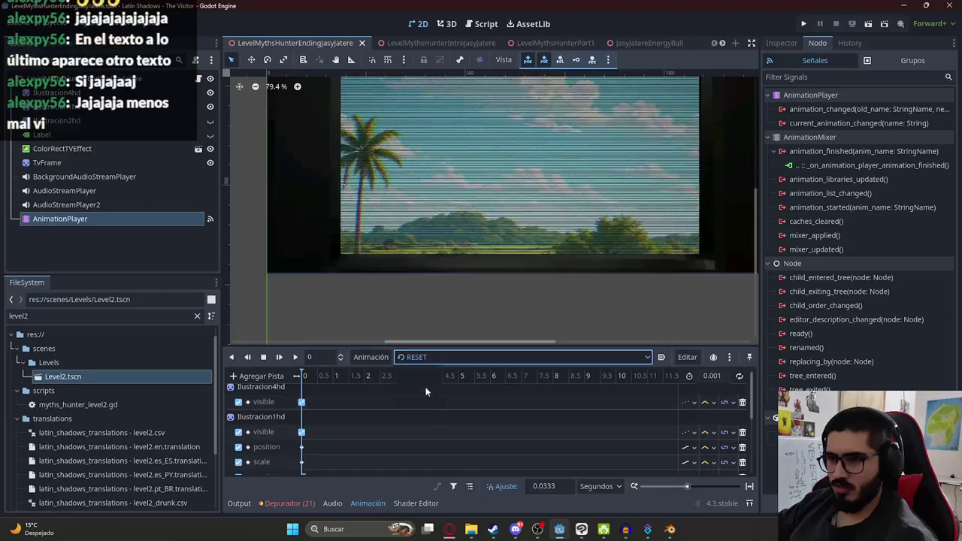
left_click_drag(447, 344, 446, 244)
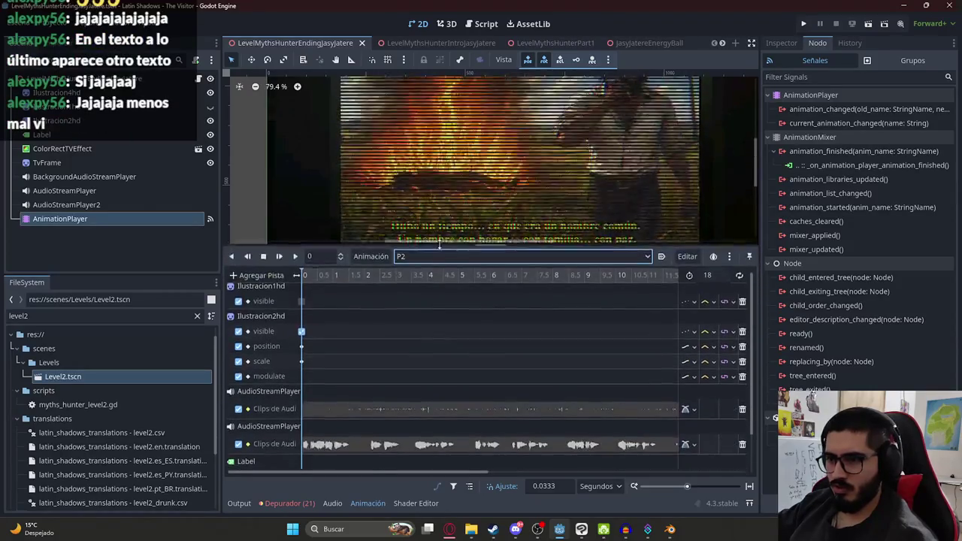
scroll(433, 354, "down", 3)
left_click_drag(427, 473, 560, 473)
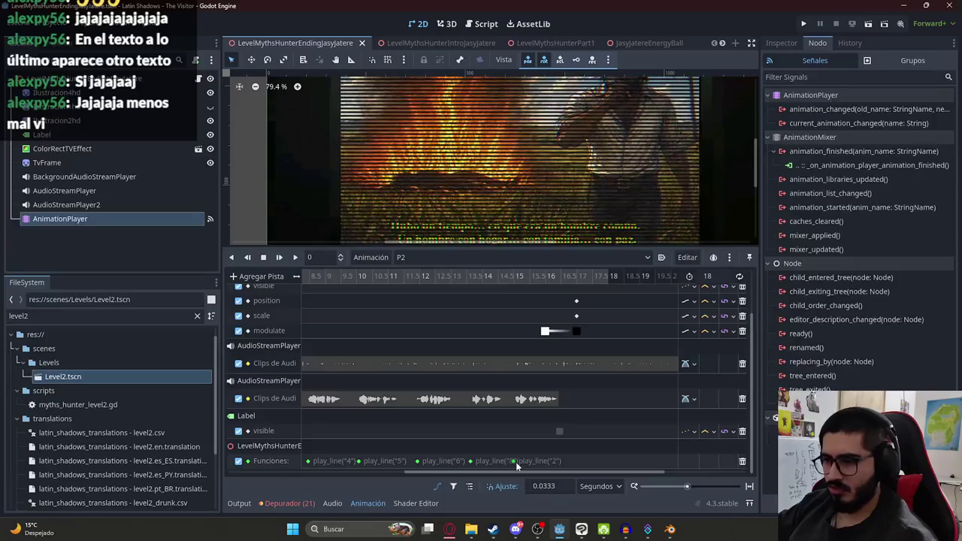
- Set the final play_line key's argument value to 8
left_click(516, 462)
left_click(794, 45)
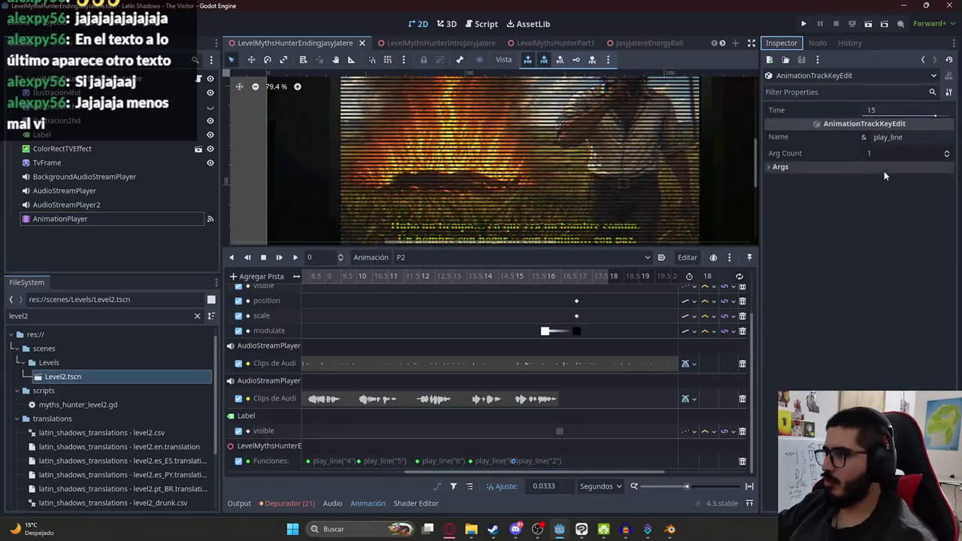
left_click(827, 167)
left_click(782, 209)
type("8")
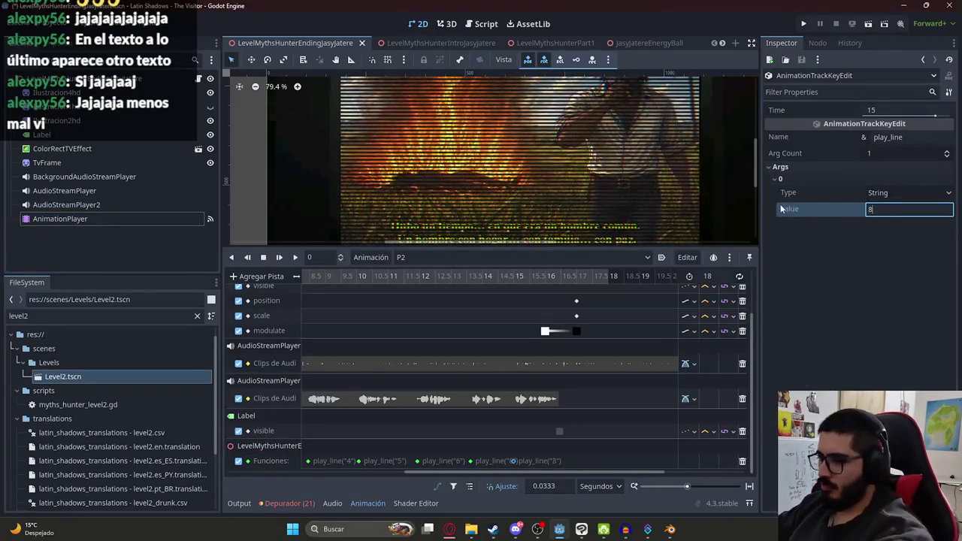
- Check the argument of the play_line key at 13.63 s, then deselect it
left_click(472, 464)
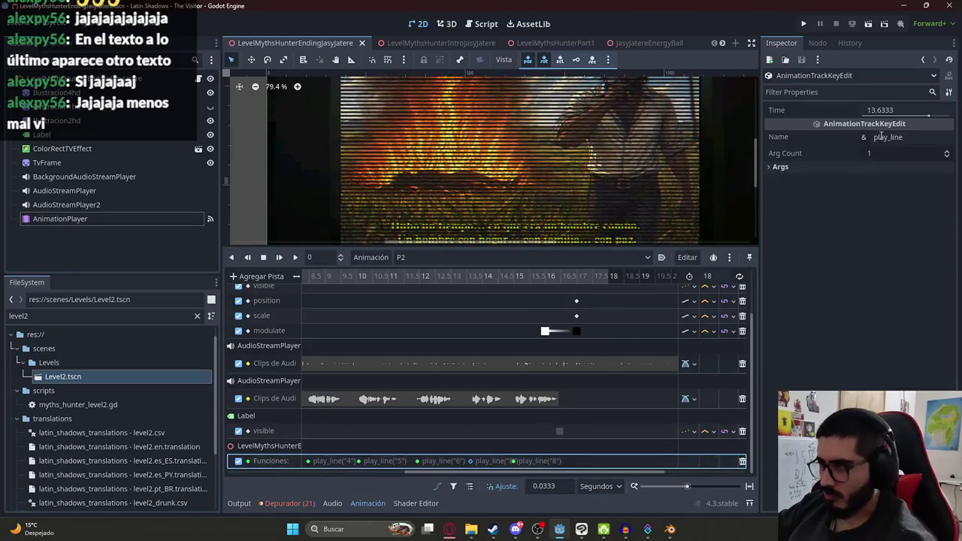
left_click(842, 166)
left_click(888, 212)
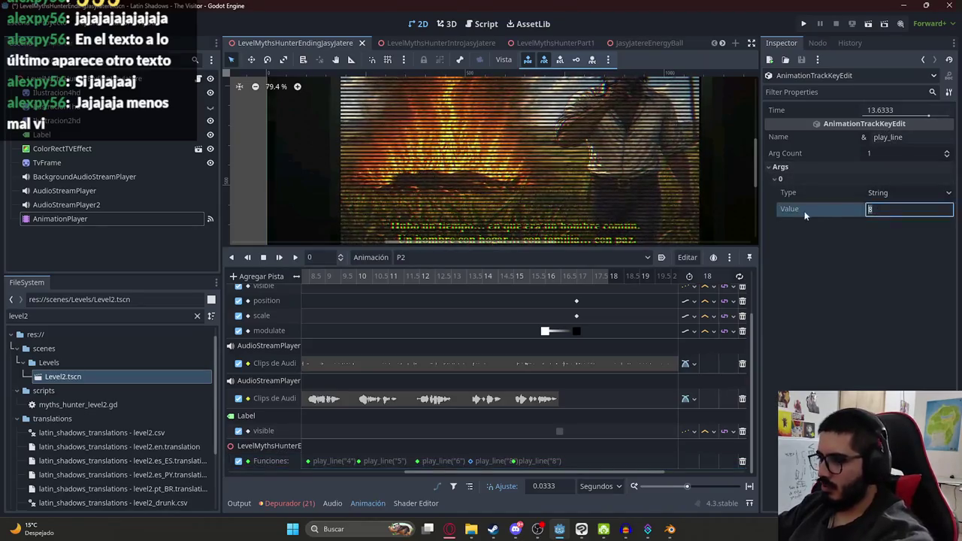
left_click(478, 446)
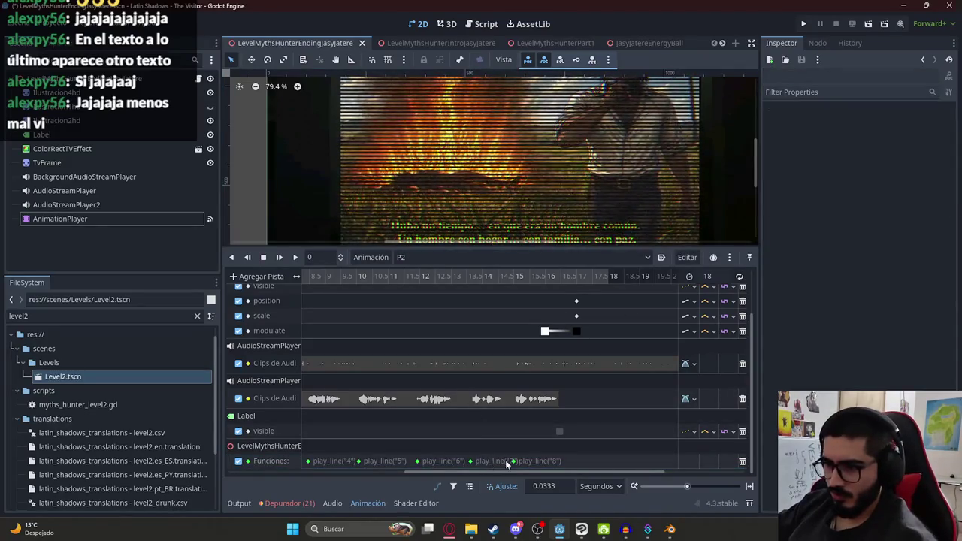
right_click(333, 42)
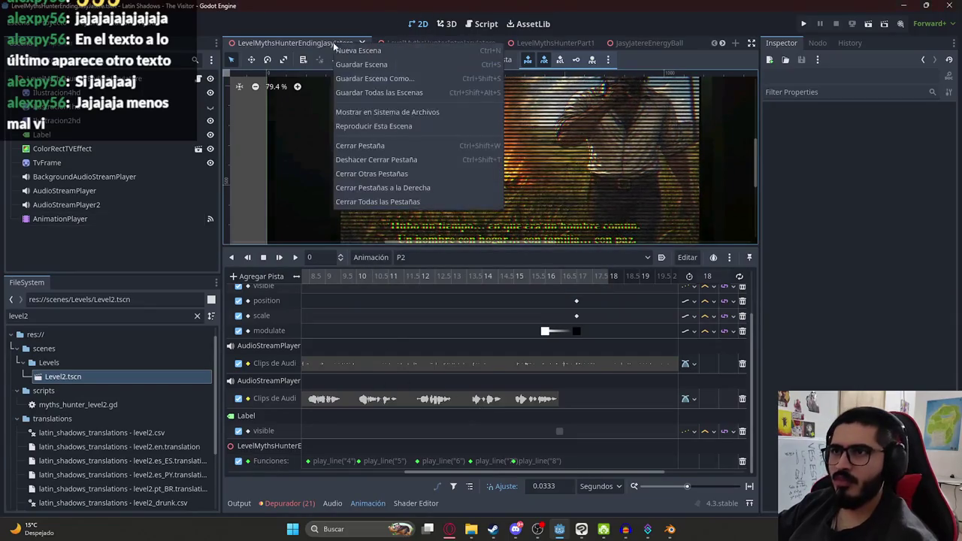
- Run the ending scene and watch it reach the '…ya estaba condenado' subtitle
left_click(387, 126)
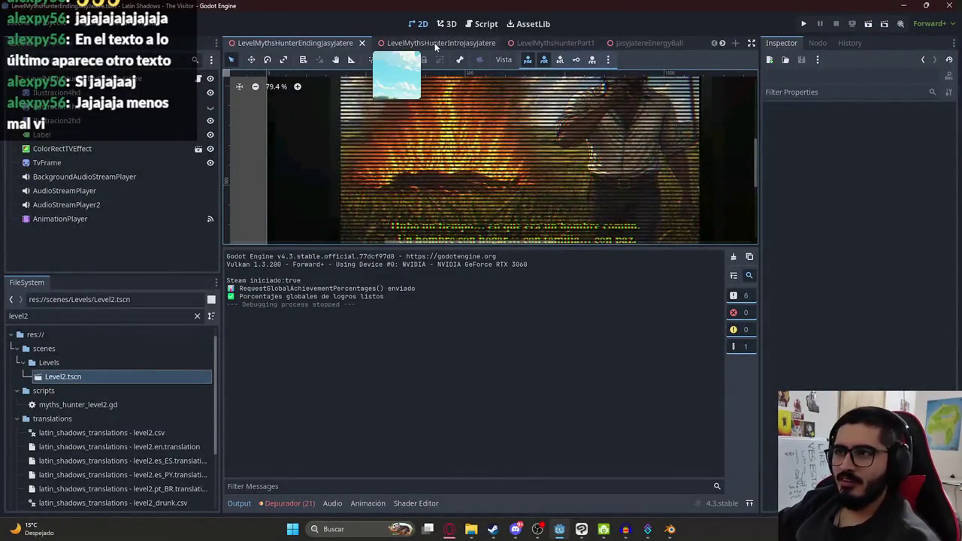
right_click(434, 47)
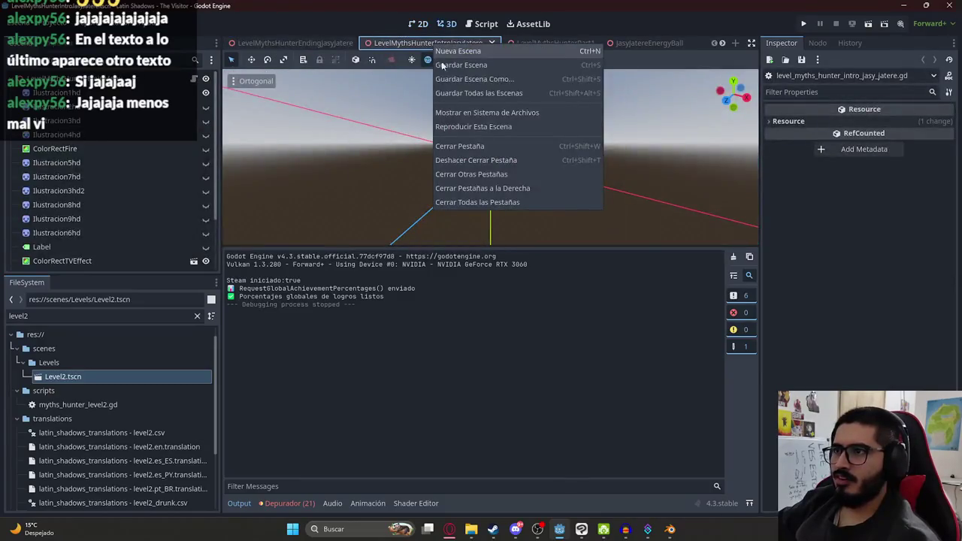
- Launch the game and play until the ending fades to black, then close it
left_click(460, 128)
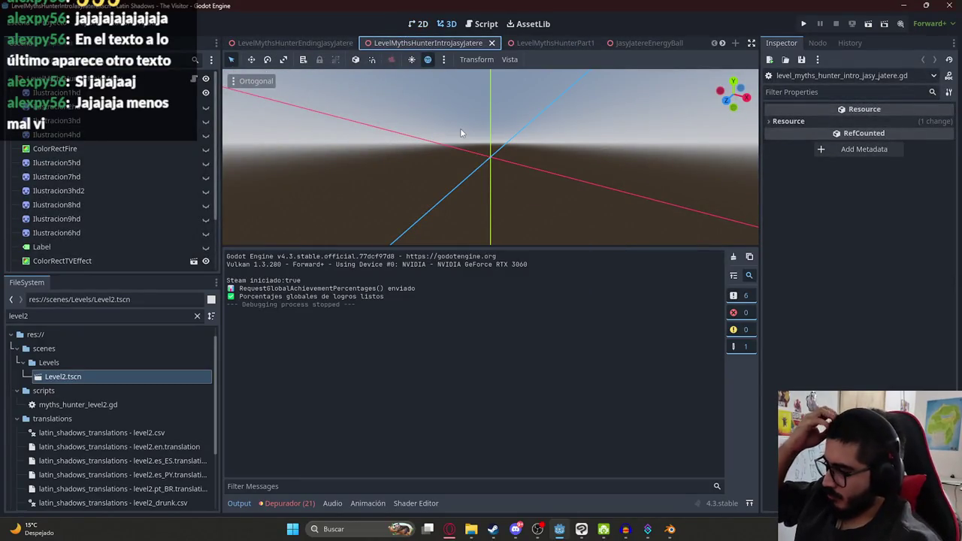
key("F6")
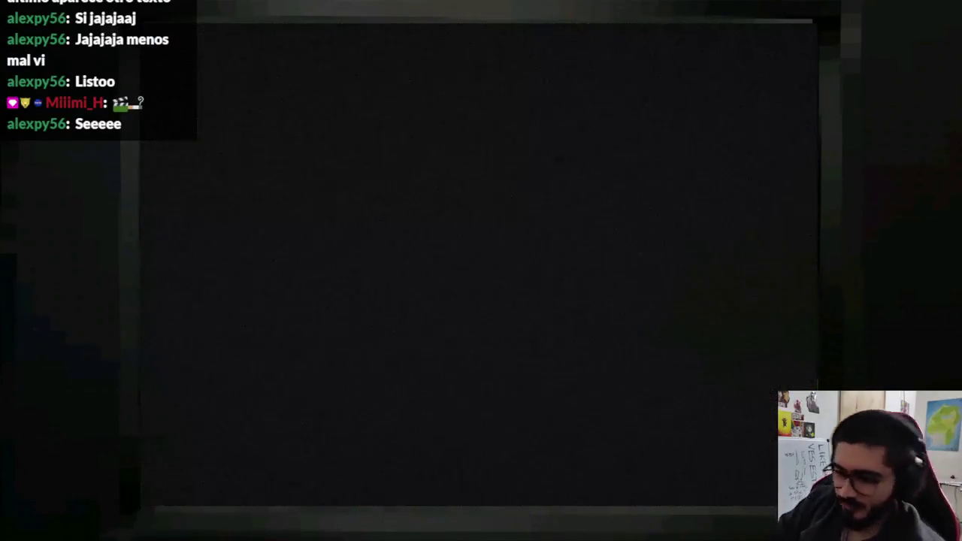
key("super")
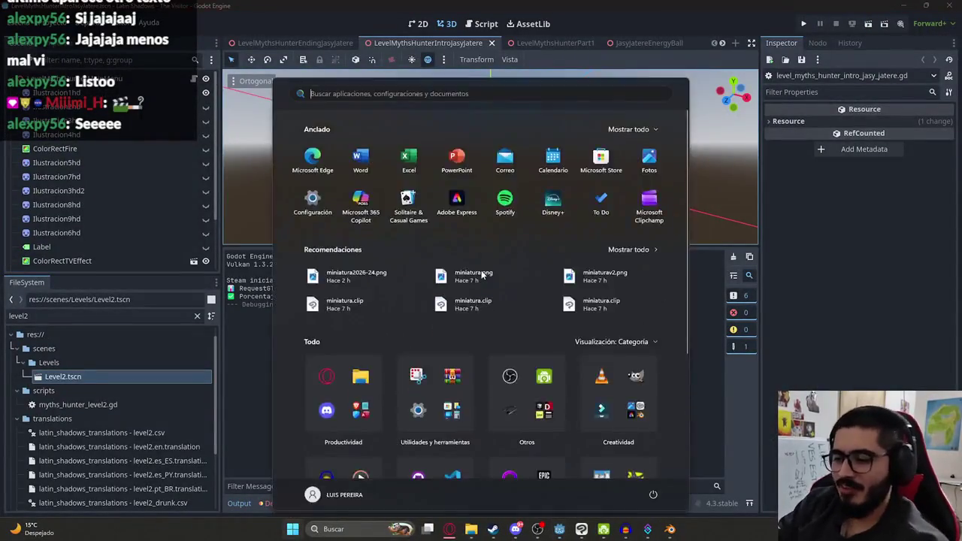
- Commit the 20 changed files to v2 as 'feat: Cinematica de ejecucion…' and push to origin
type("github desktop")
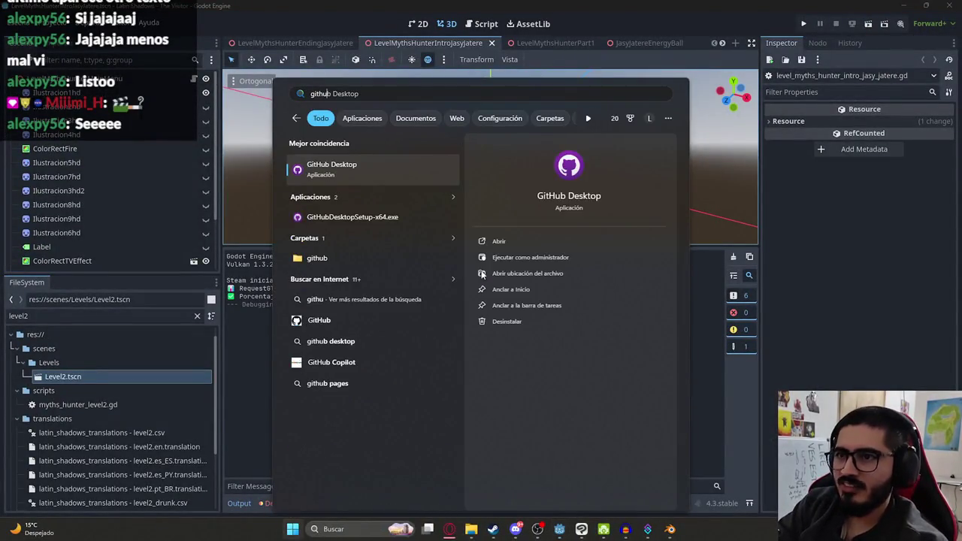
key("Return")
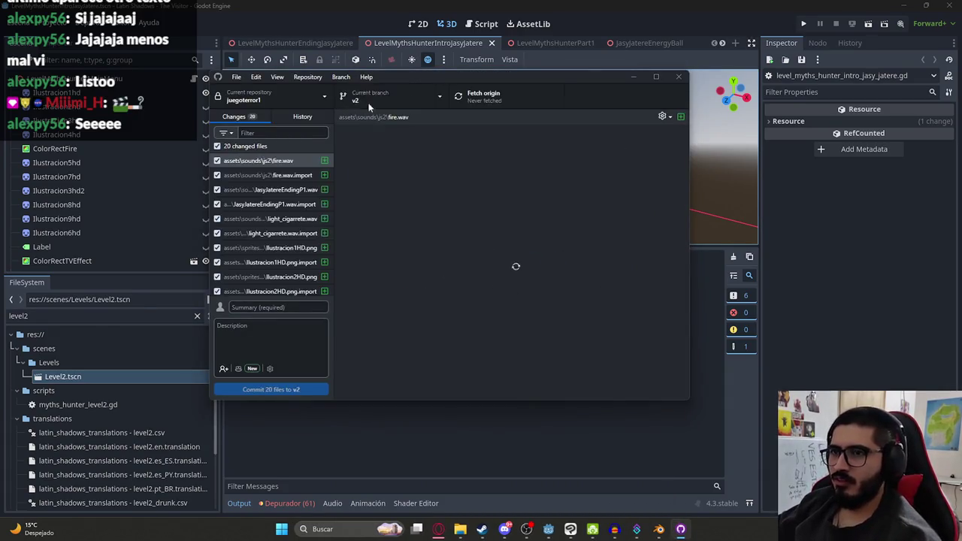
left_click(264, 306)
type("fea")
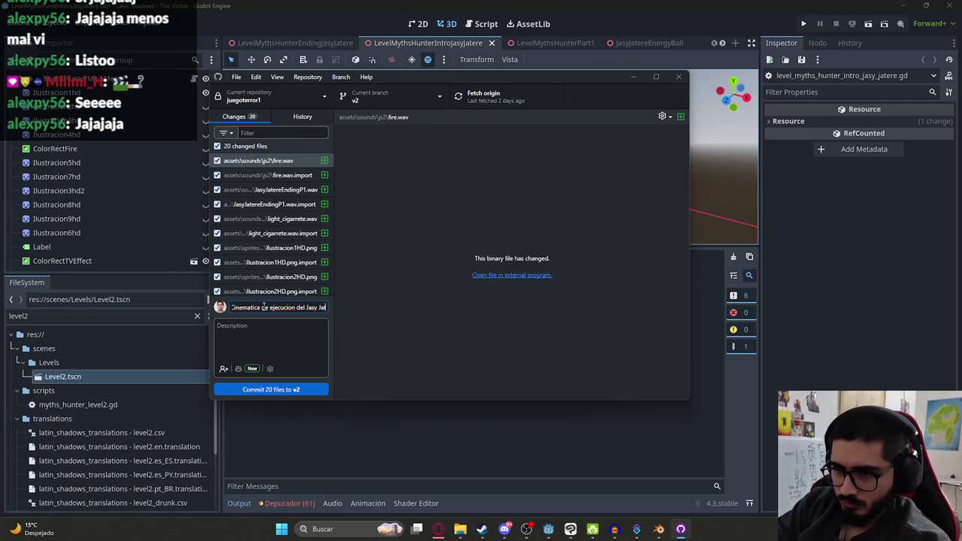
scroll(309, 244, "down", 5)
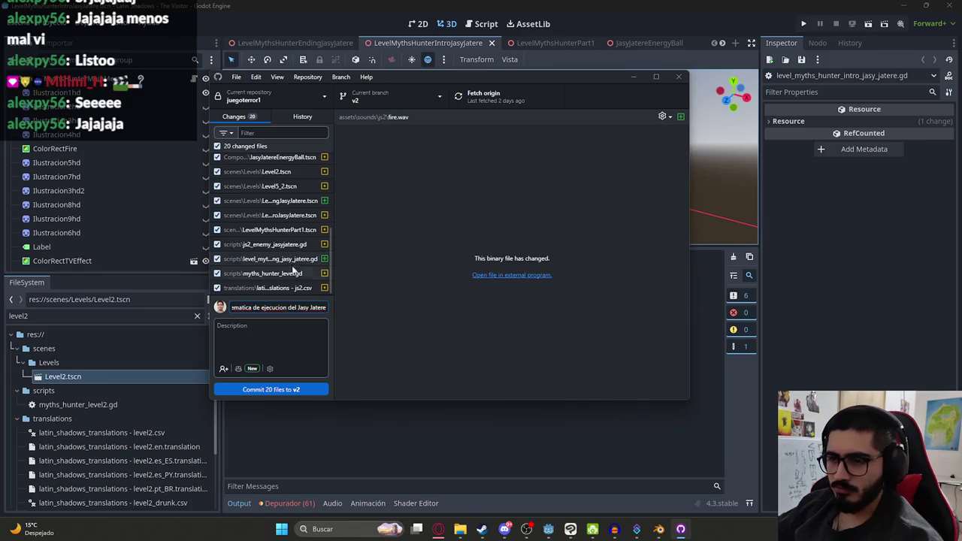
left_click(293, 390)
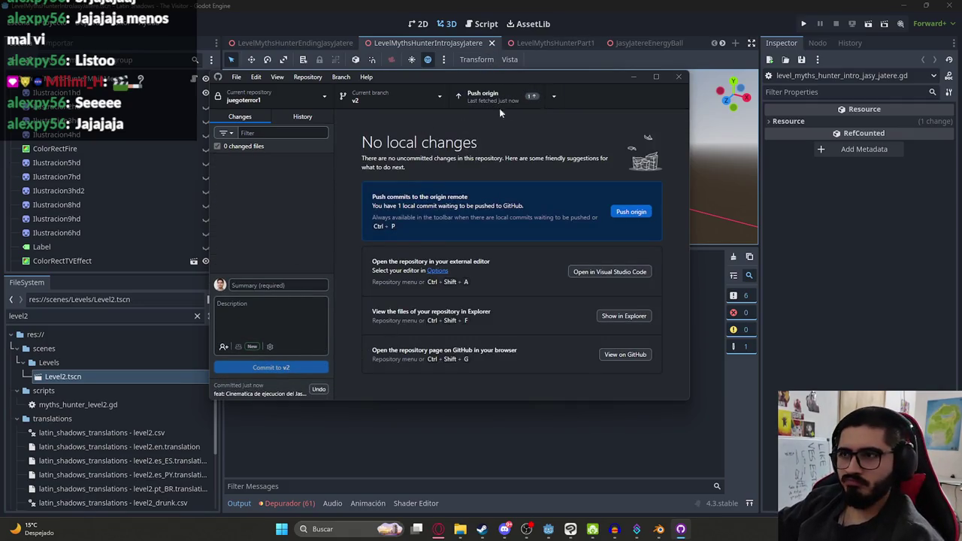
left_click(500, 109)
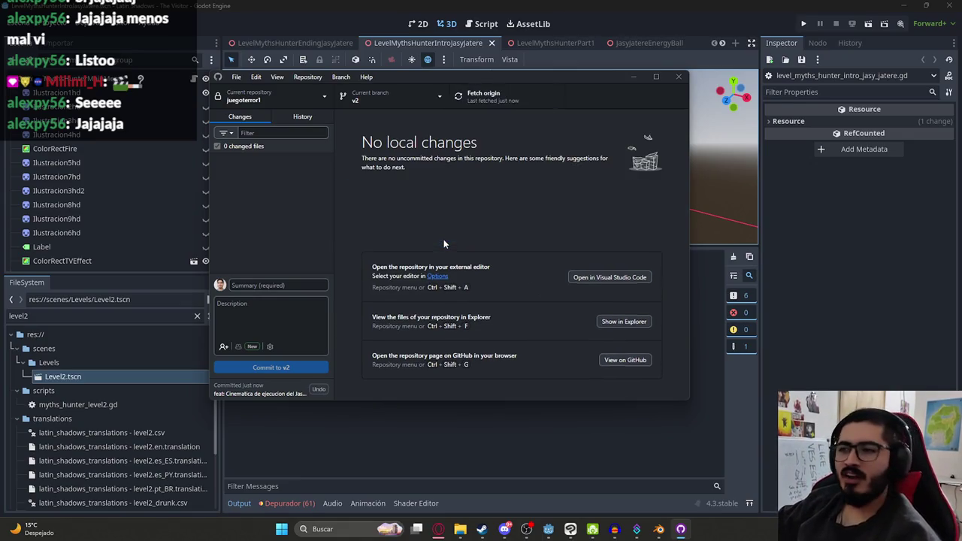
left_click(373, 425)
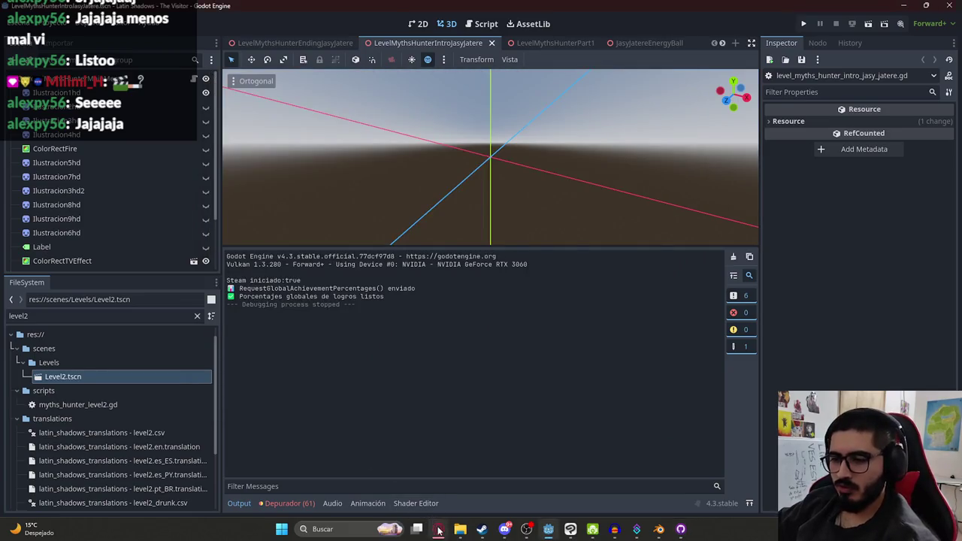
- Search YouTube for 'cosas girando' and play '[10 HOURS] Happy Monkey Circle (meme)' full screen
left_click(439, 531)
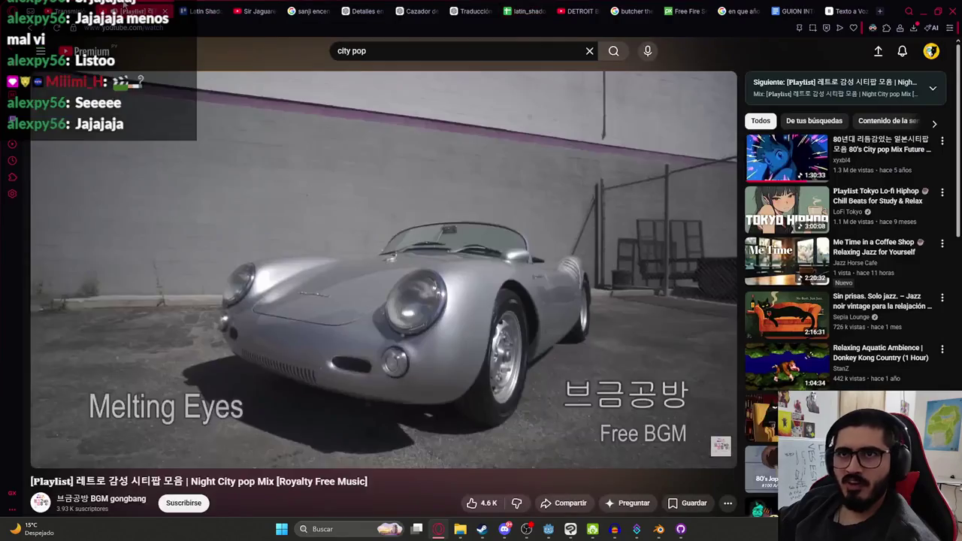
left_click(195, 9)
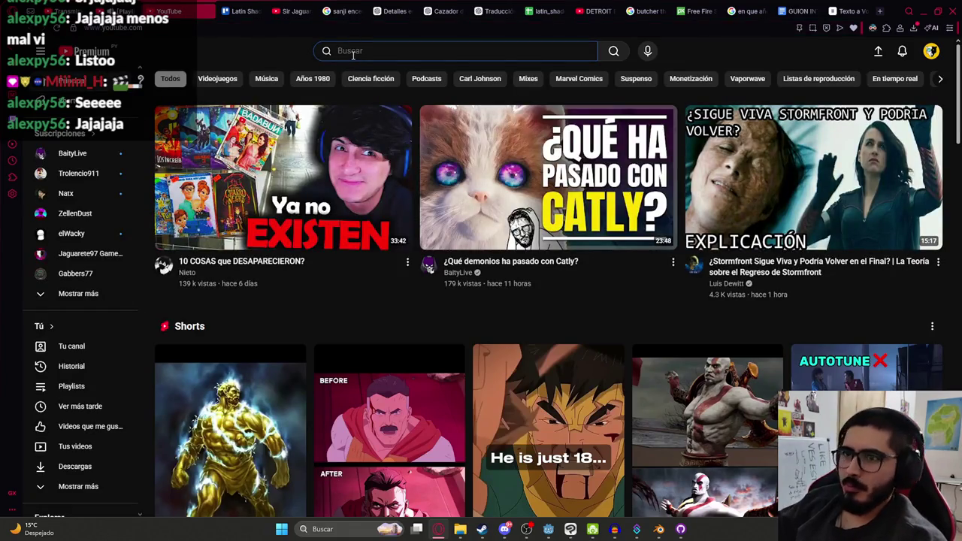
type("cpsas gora")
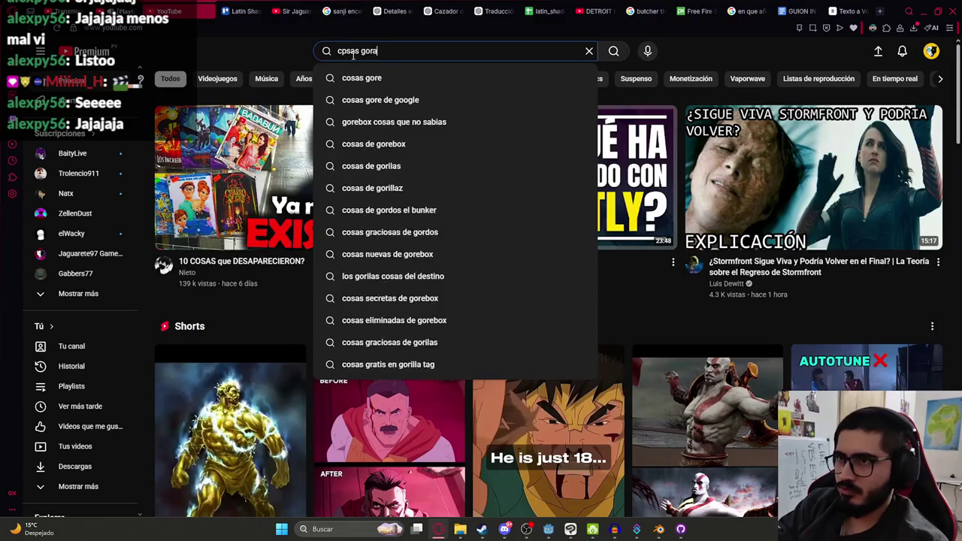
type("md")
type("cosa")
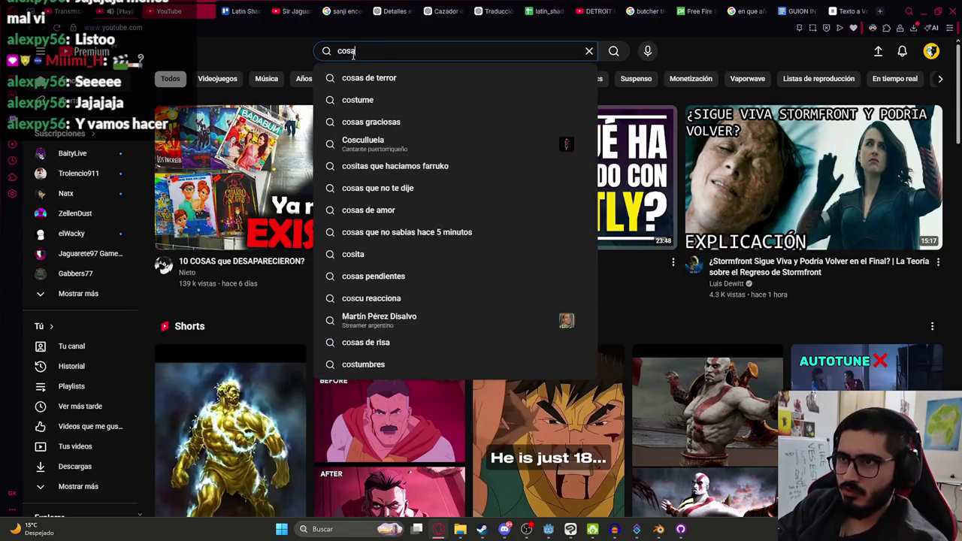
type("s girando")
key("Return")
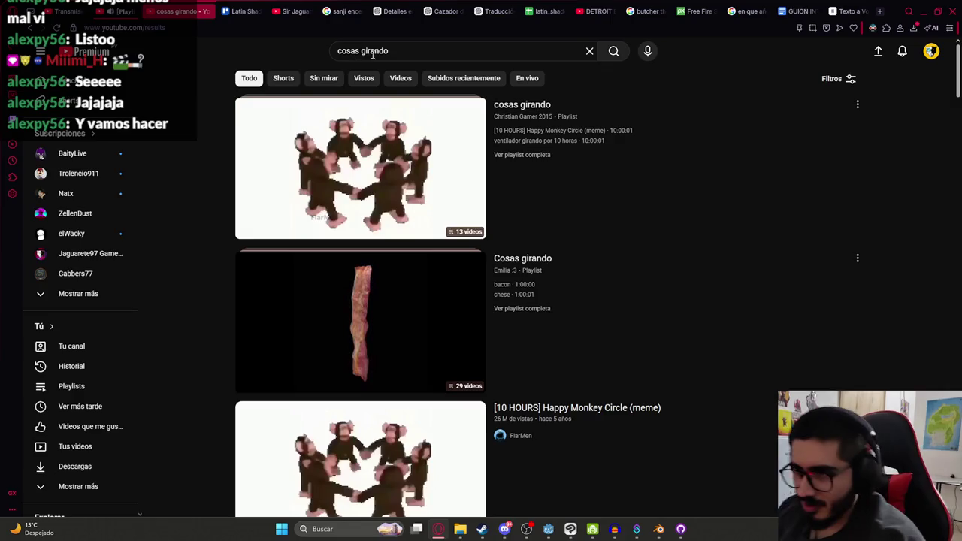
left_click(353, 166)
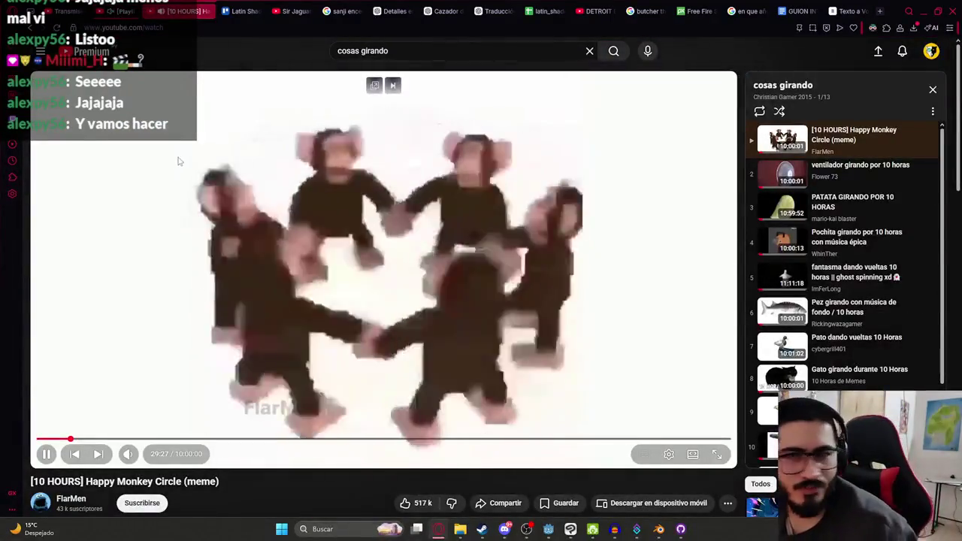
key("f")
key("f")
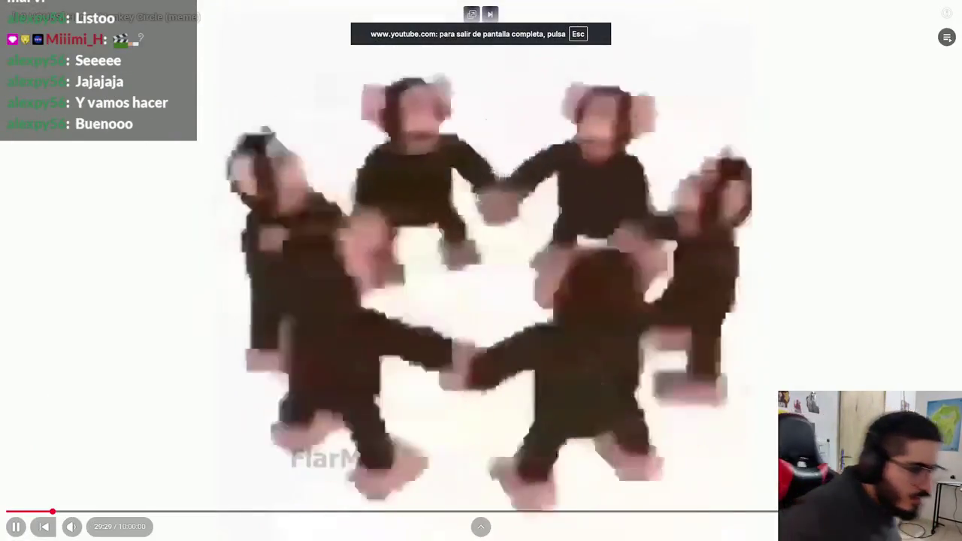
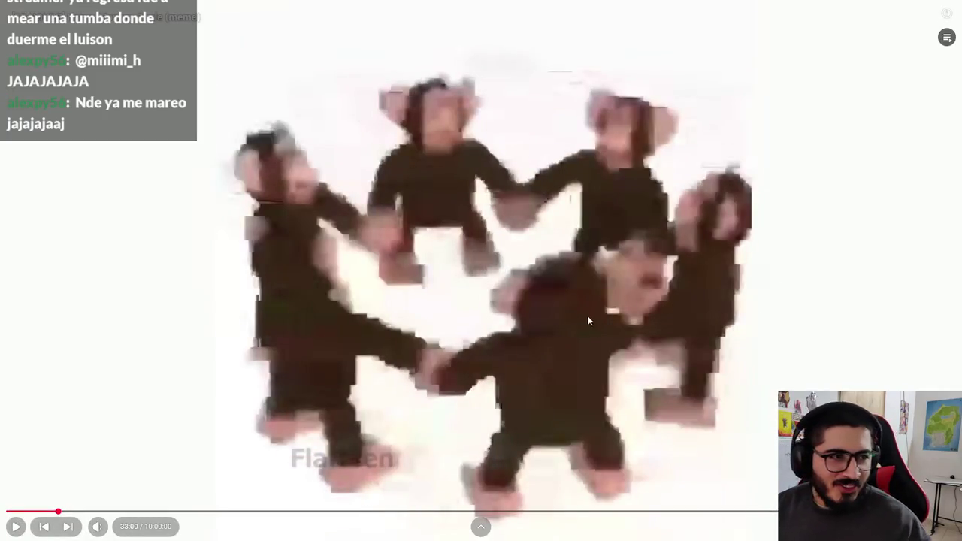
- Leave the full-screen YouTube video and return to the farmer-by-the-fire painting in Clip Studio Paint
key("Escape")
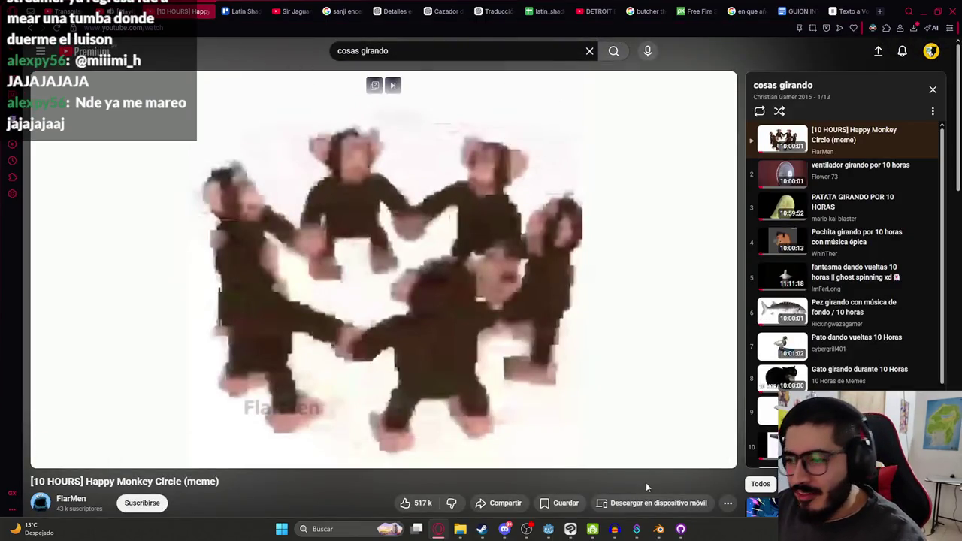
left_click(571, 529)
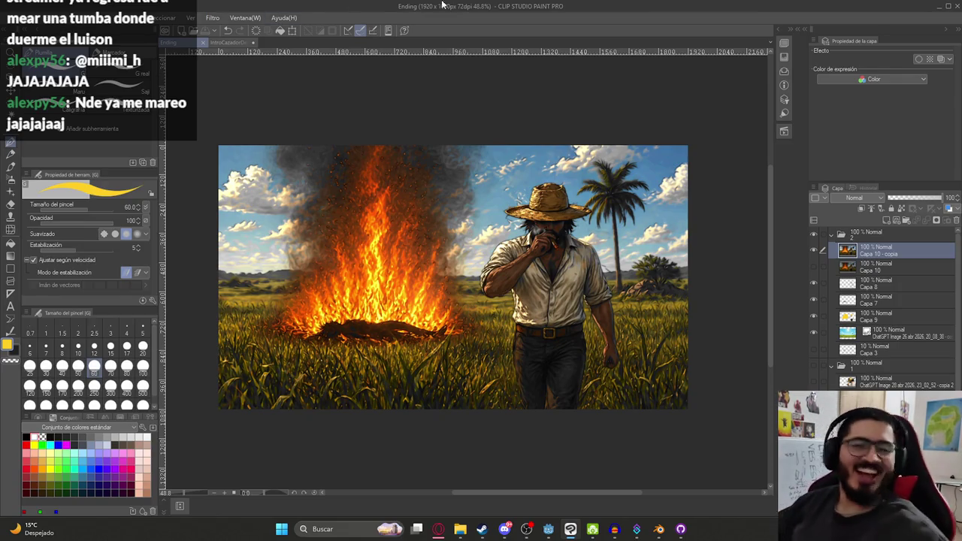
- Select IntroCazadorDeMitosJasyJatere.clip in the JasyJatere folder, then go up to cazador de mitos
left_click(832, 233)
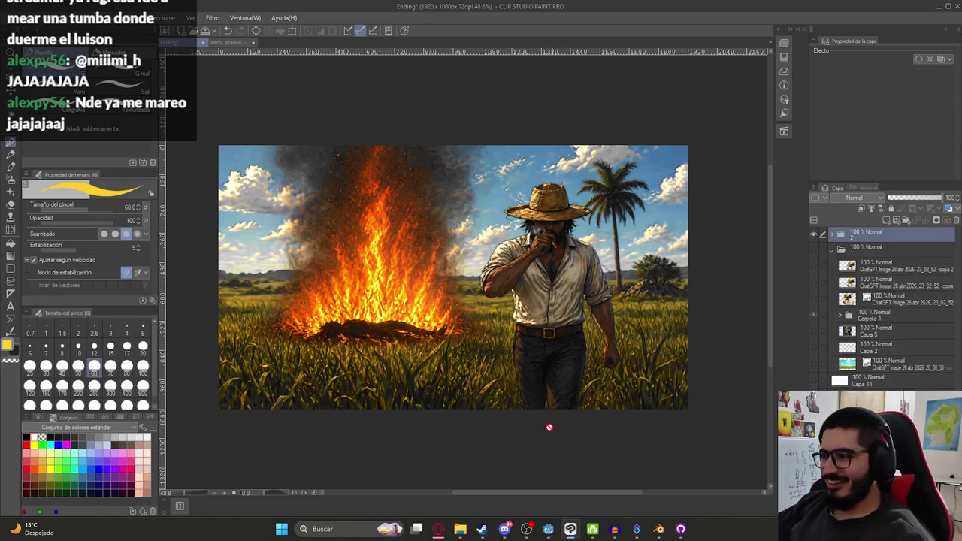
mouse_move(460, 529)
left_click(406, 485)
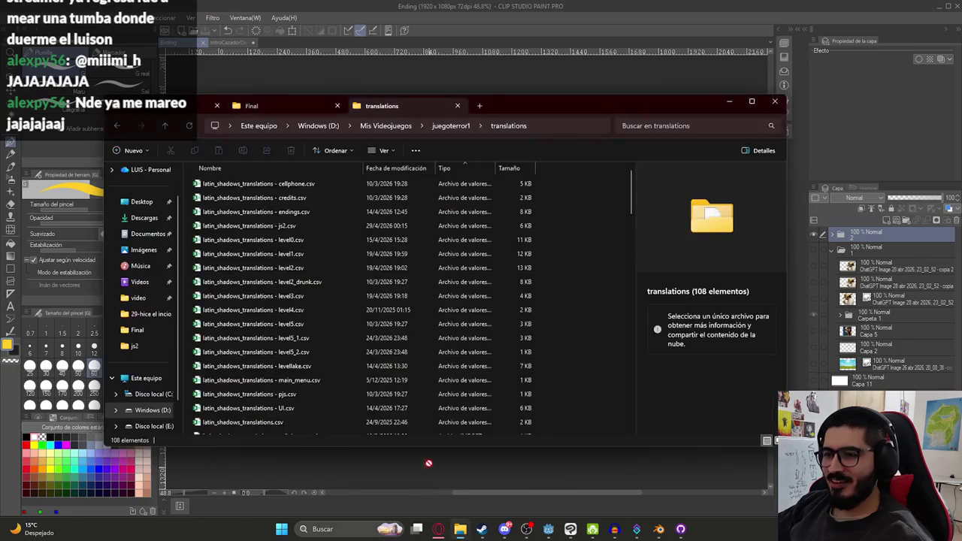
left_click(301, 106)
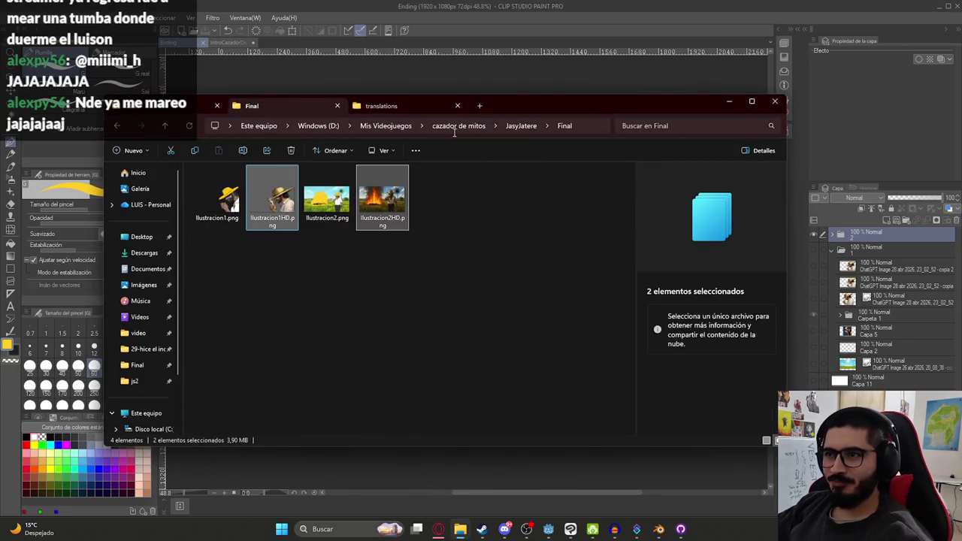
left_click(524, 126)
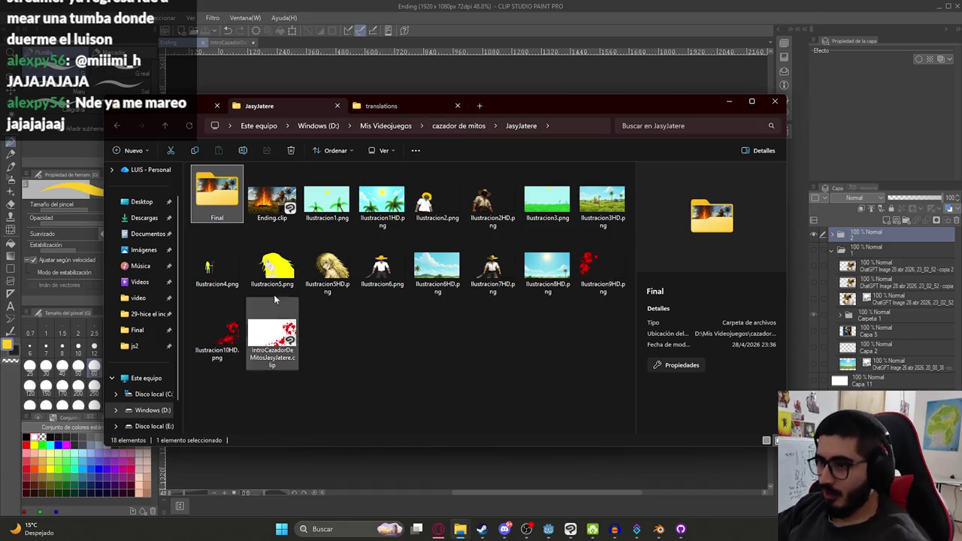
left_click(264, 331)
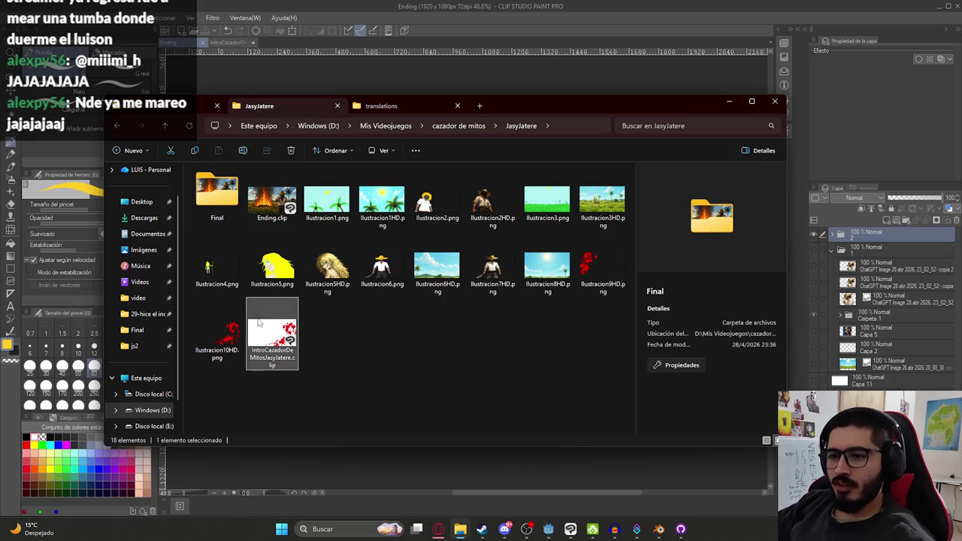
left_click(452, 128)
- Create a Luison folder in cazador de mitos and paste the .clip file into it
right_click(370, 239)
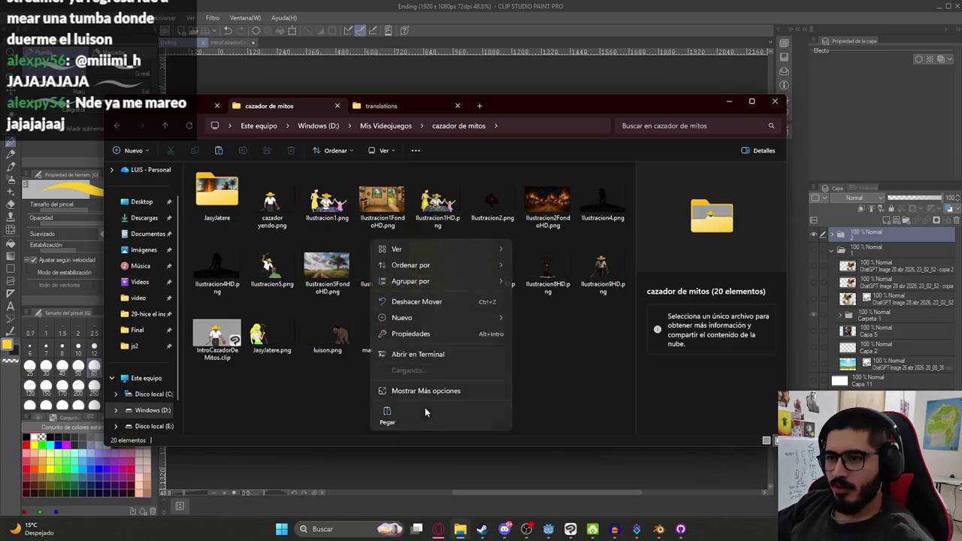
left_click(454, 390)
right_click(370, 398)
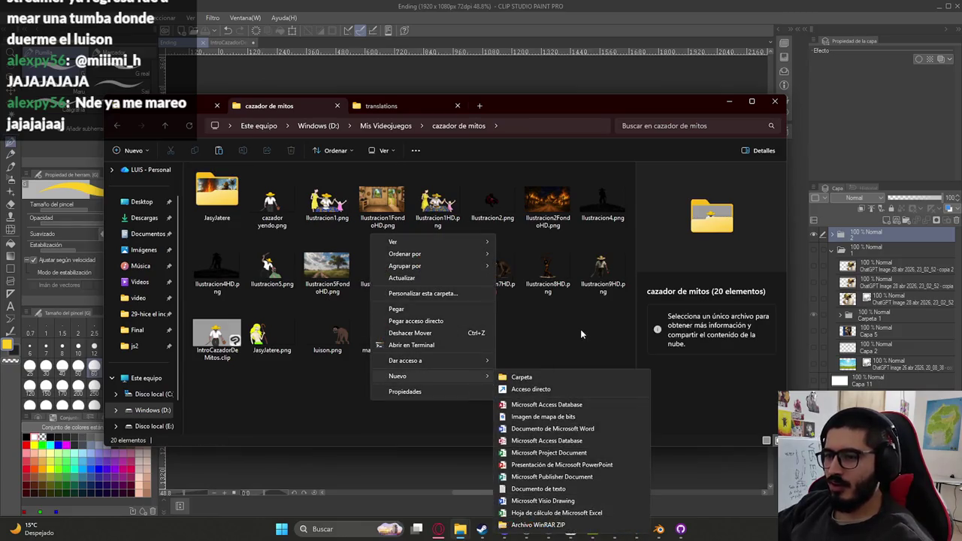
left_click(564, 376)
type("Luison")
key("Return")
key("Return")
key("ctrl+v")
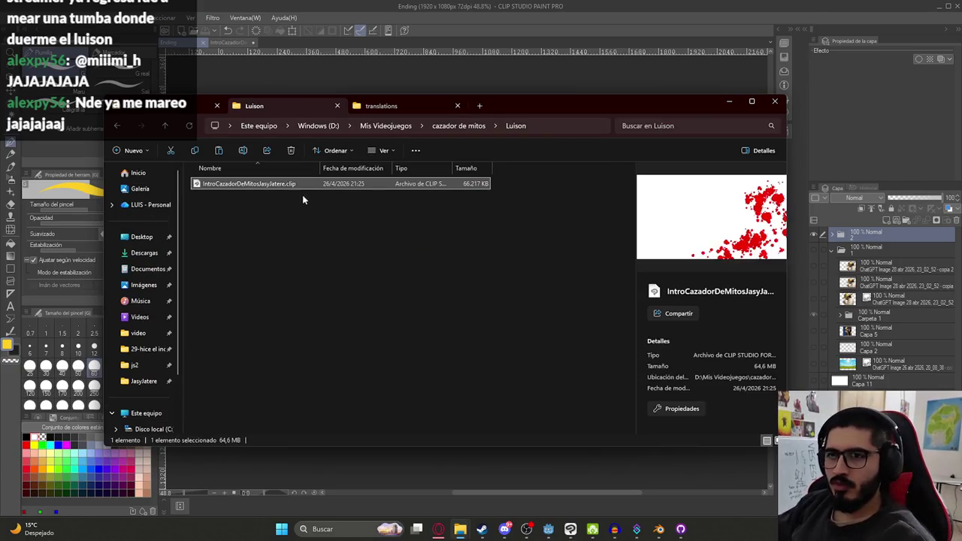
key("alt+Tab")
left_click(253, 45)
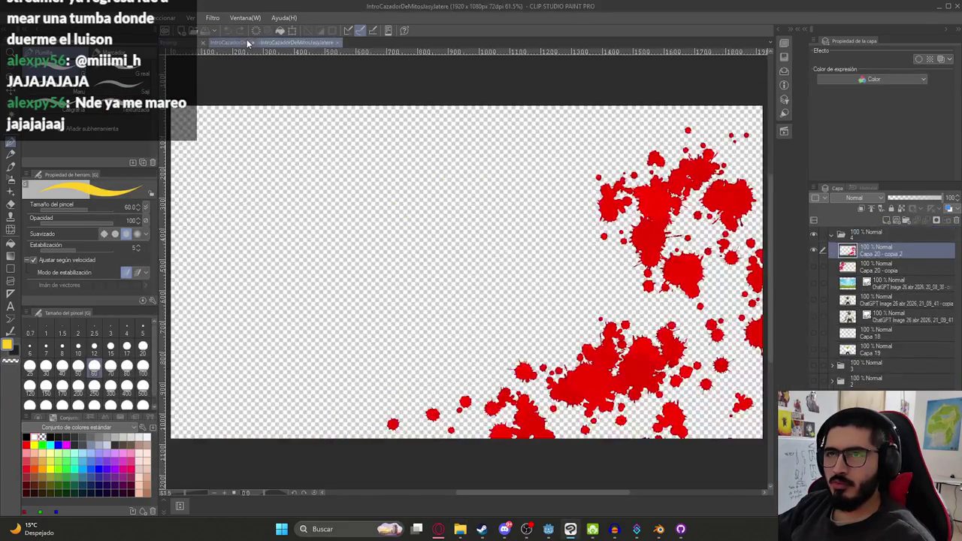
- Close the intro document without saving, add a folder and layer, merge folder 4, and show grey Capa 1
left_click(290, 42)
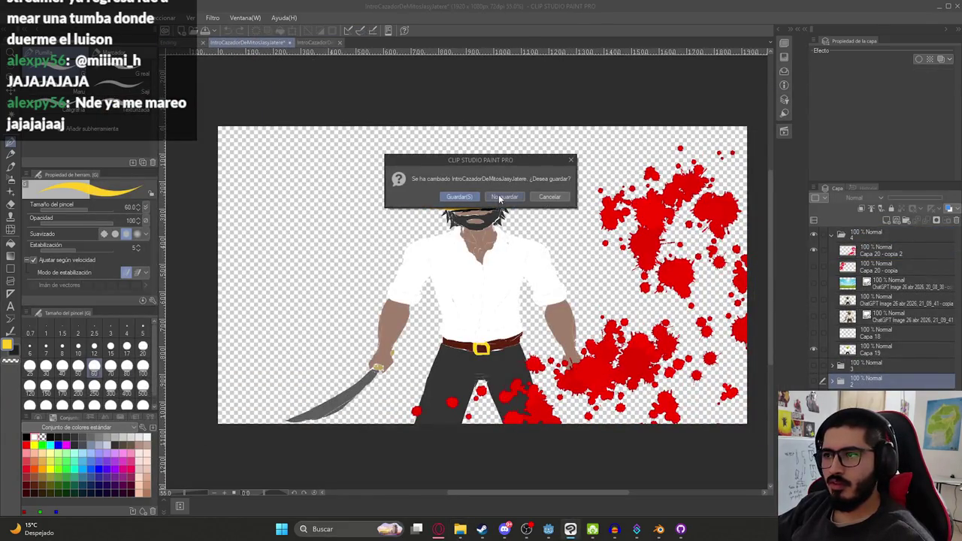
left_click(504, 197)
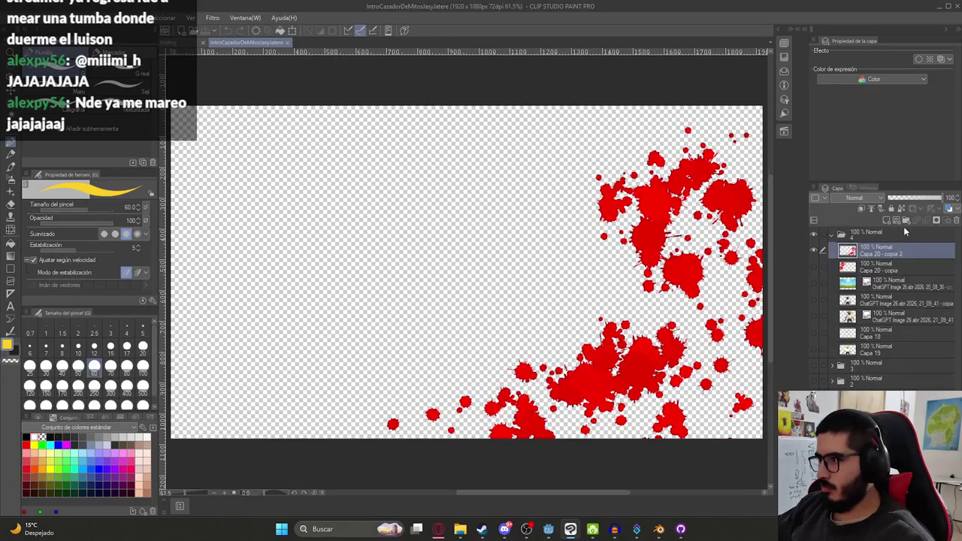
left_click(906, 220)
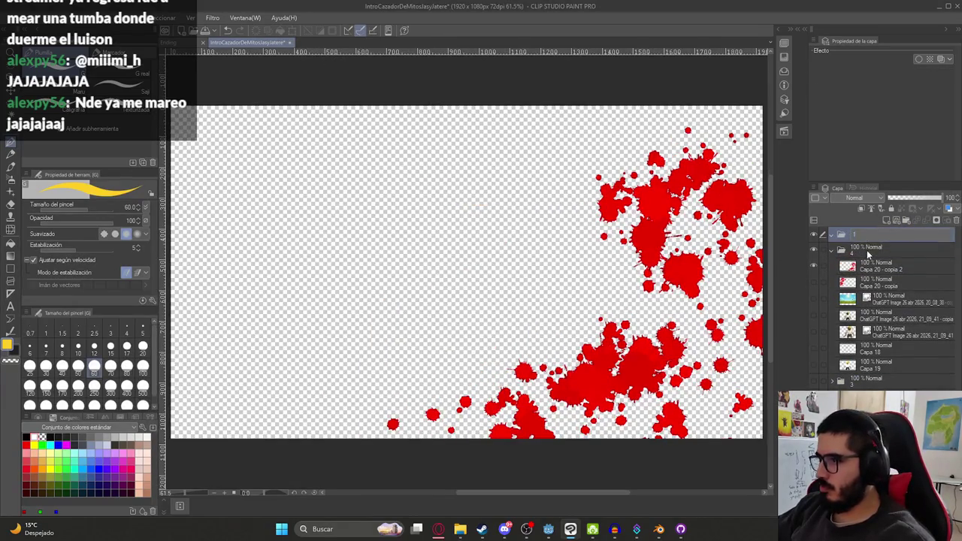
left_click(884, 220)
left_click(864, 264)
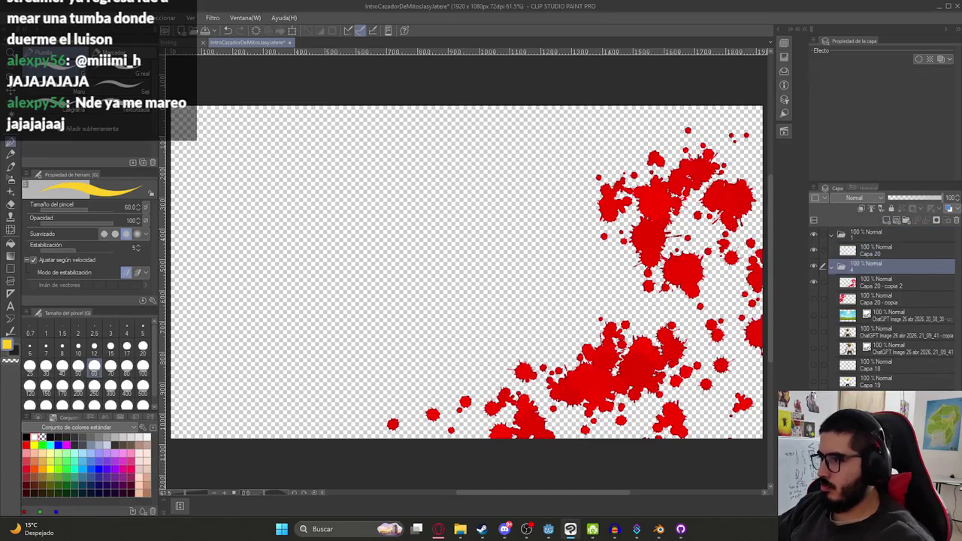
right_click(864, 265)
left_click(849, 245)
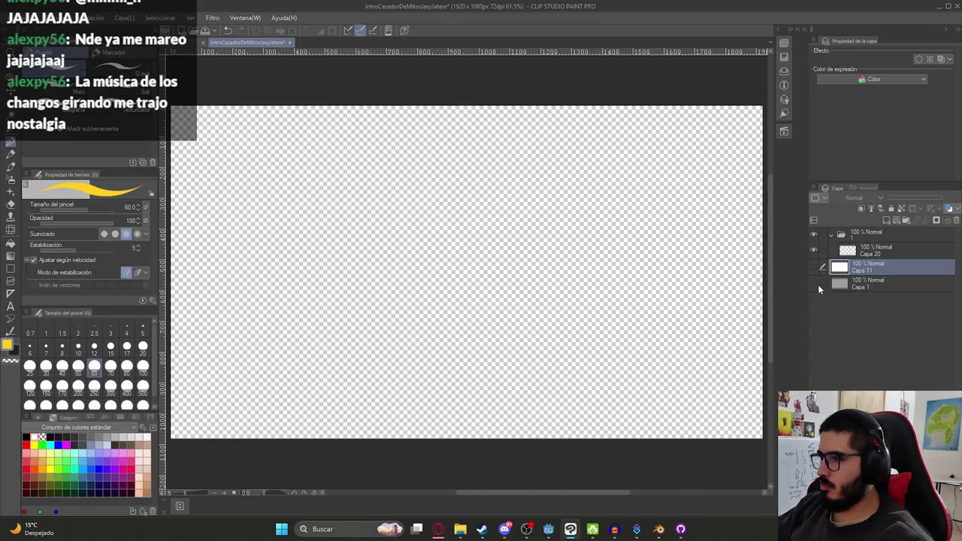
left_click(814, 284)
left_click(876, 251)
- Try out circle strokes on Capa 20 with a black size-5 pencil
key("p")
left_click(26, 437)
left_click(143, 331)
left_click_drag(315, 270, 373, 276)
key("ctrl+z")
left_click(78, 345)
left_click_drag(433, 275, 388, 318)
scroll(461, 300, "down", 2)
scroll(462, 300, "up", 3)
key("ctrl+z")
key("p")
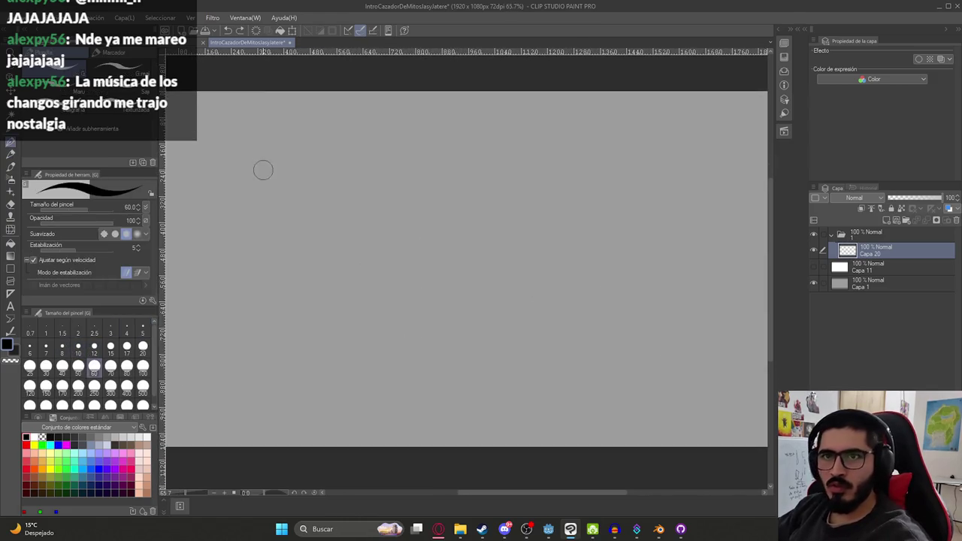
left_click(143, 330)
left_click_drag(366, 291, 572, 285)
key("ctrl+z")
scroll(471, 262, "down", 2)
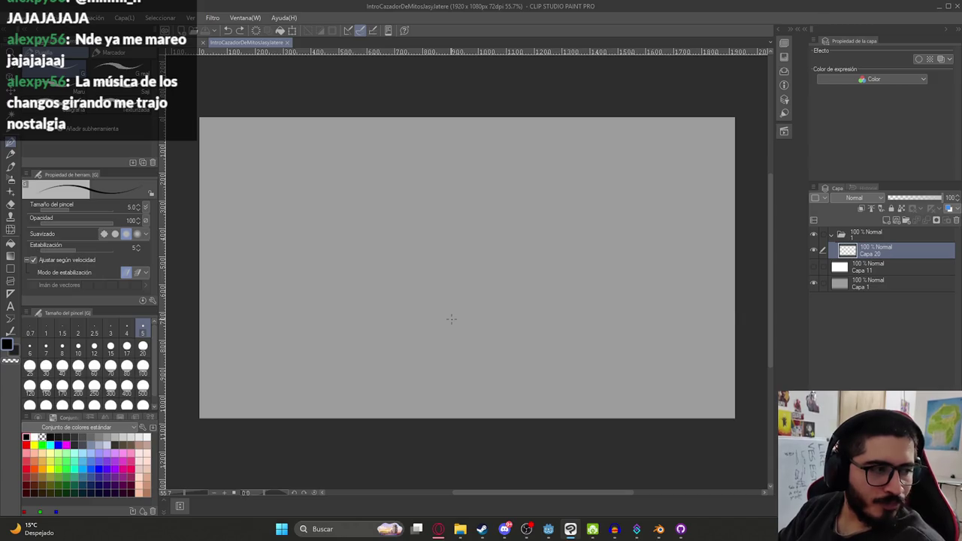
- Sketch the rough circle near the top and the wavy ground line along the bottom
mouse_move(446, 203)
left_mouse_down()
mouse_move(445, 185)
mouse_move(432, 236)
left_mouse_up()
key("ctrl+z")
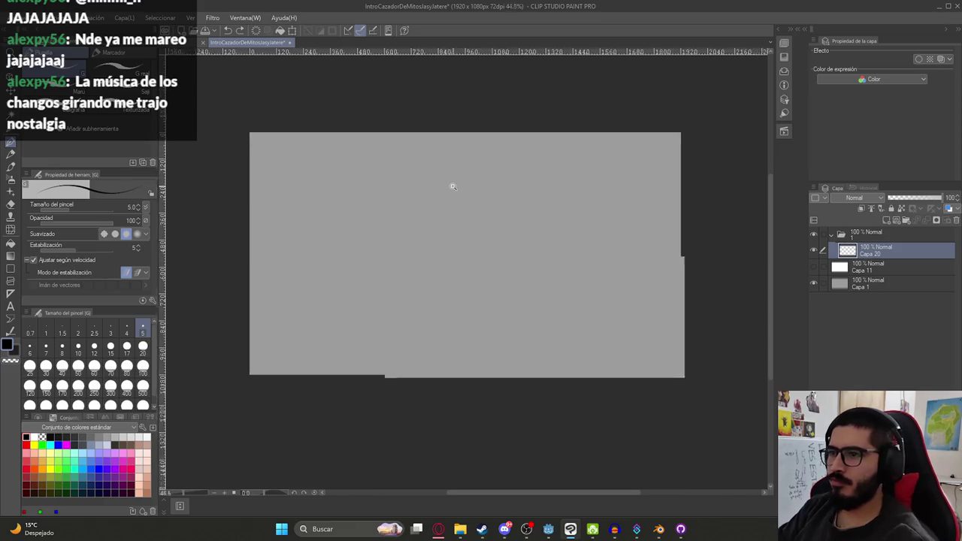
scroll(451, 187, "up", 1)
key("ctrl+z")
left_click_drag(447, 208, 446, 204)
scroll(453, 239, "down", 3)
scroll(451, 233, "up", 3)
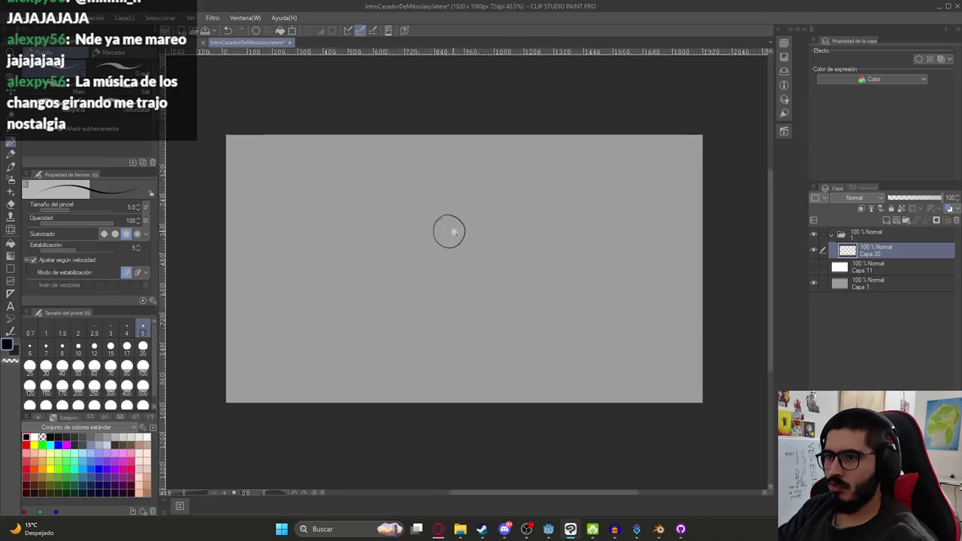
scroll(447, 229, "up", 3)
scroll(460, 237, "up", 2)
key("ctrl+z")
scroll(460, 235, "down", 3)
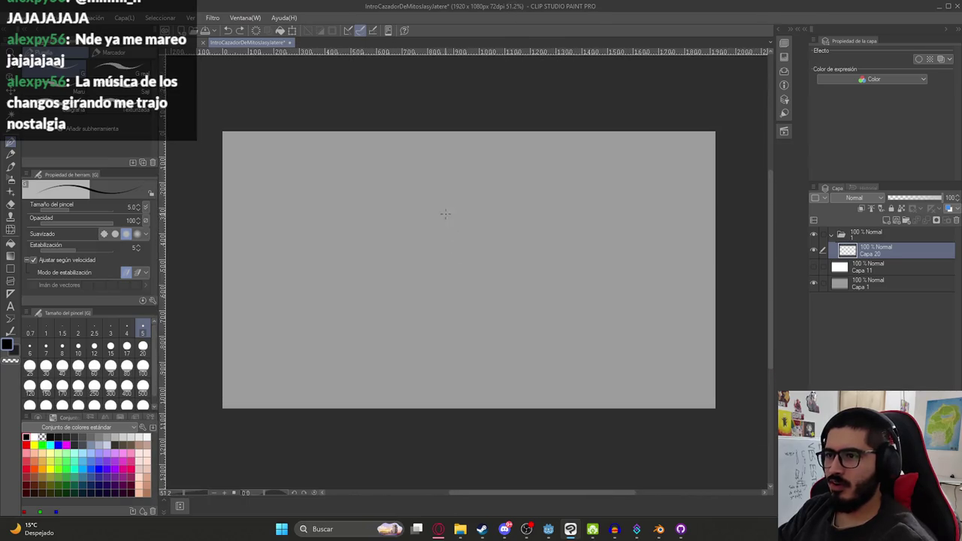
key("ctrl+z")
left_click_drag(472, 205, 442, 209)
key("ctrl+z")
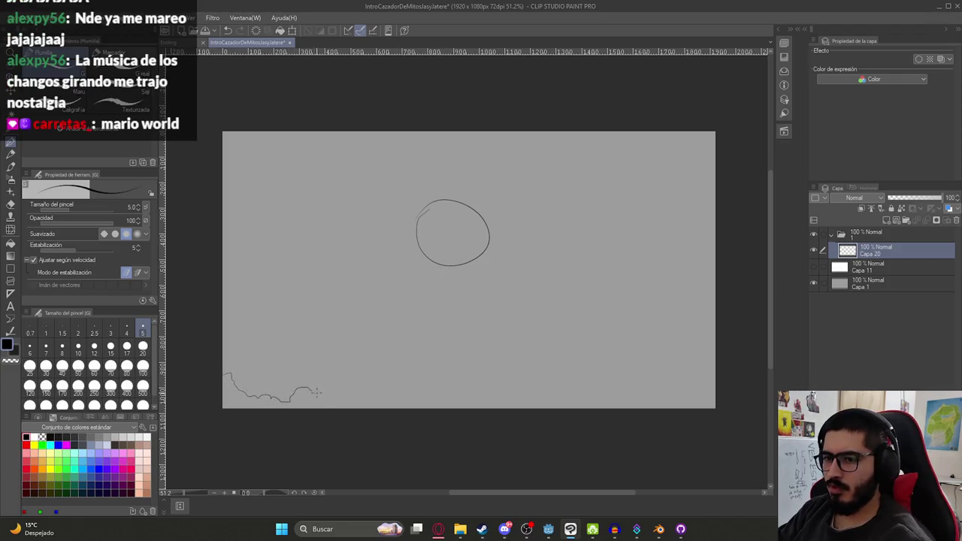
left_click_drag(376, 405, 380, 409)
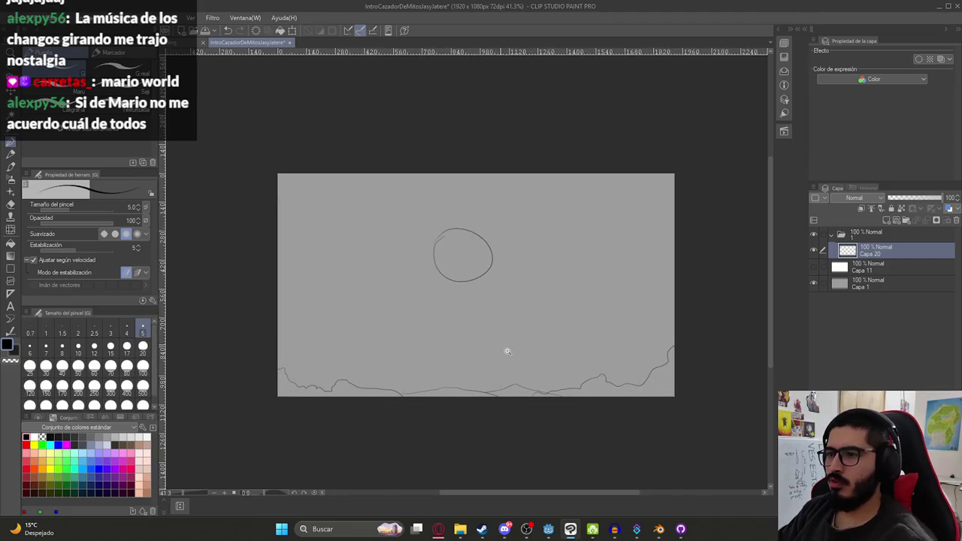
left_click_drag(513, 370, 491, 276)
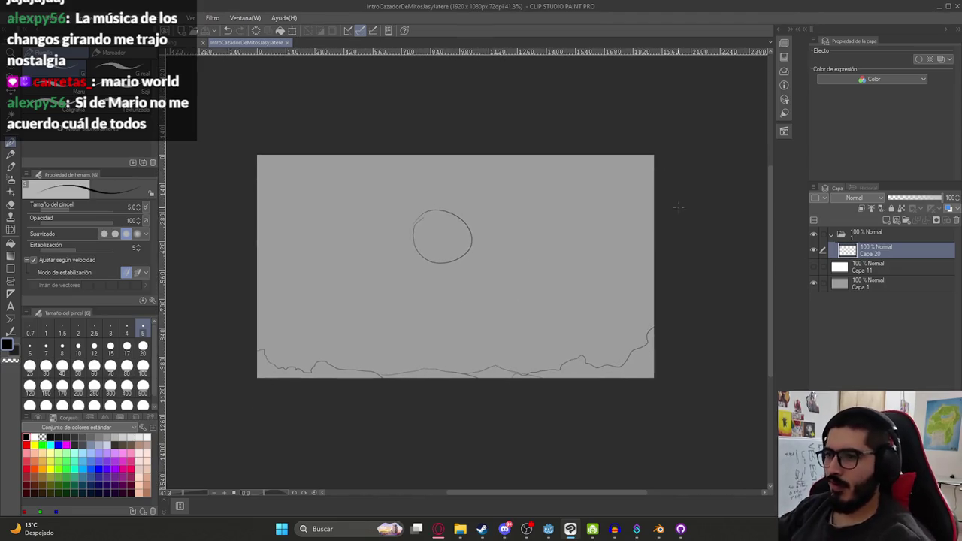
- Add a new folder and layer, hide folder 1, and sketch the grave cross
left_click(883, 232)
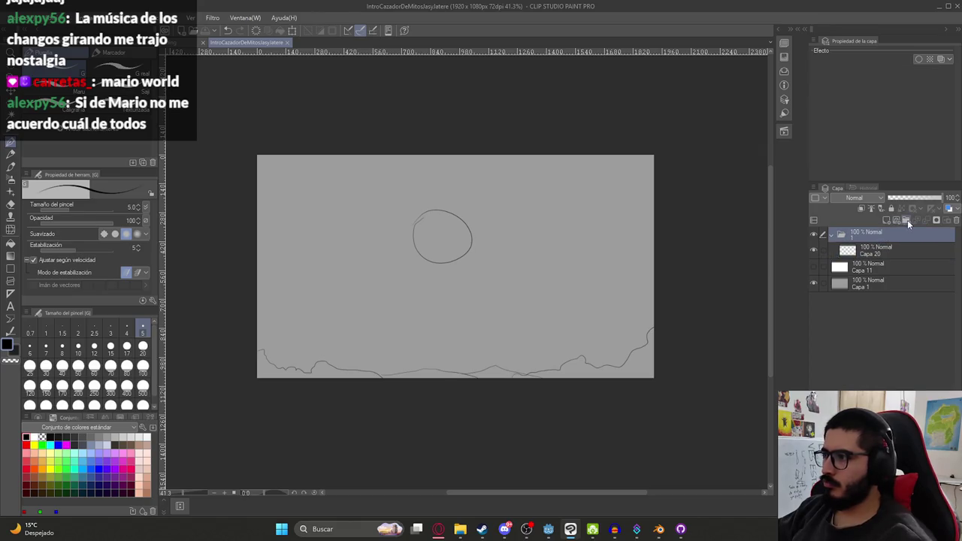
left_click(907, 220)
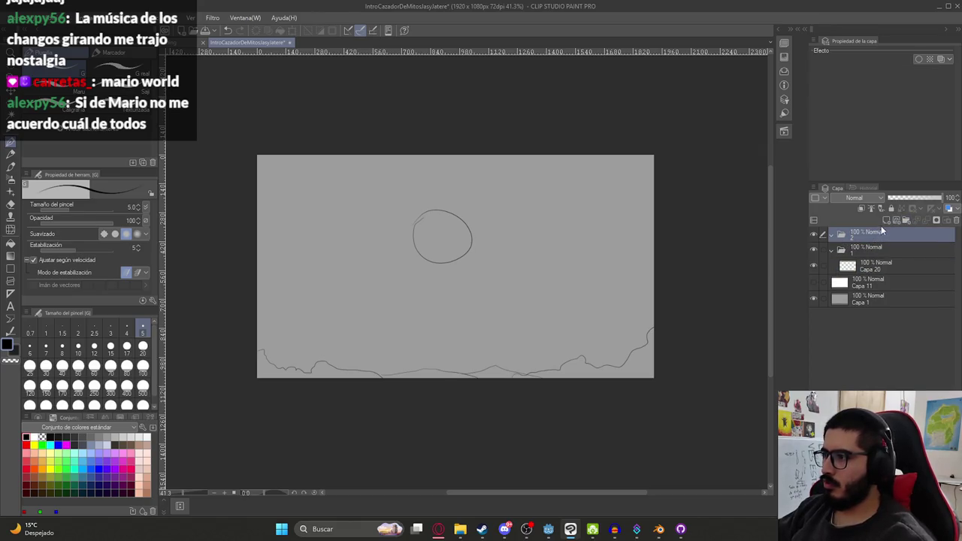
left_click(886, 220)
left_click(815, 267)
key("ctrl+z")
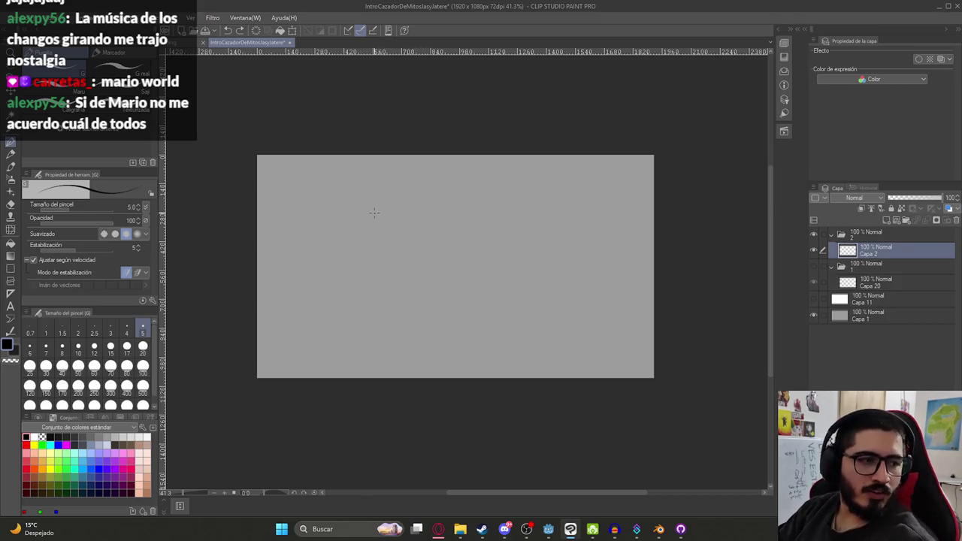
left_click_drag(451, 192, 462, 237)
key("ctrl+z")
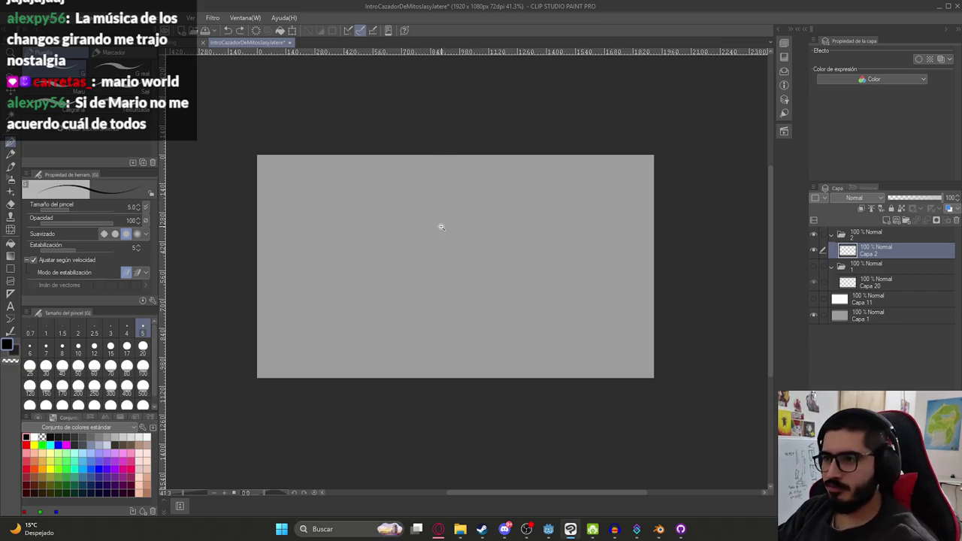
scroll(445, 229, "up", 1)
scroll(444, 230, "up", 1)
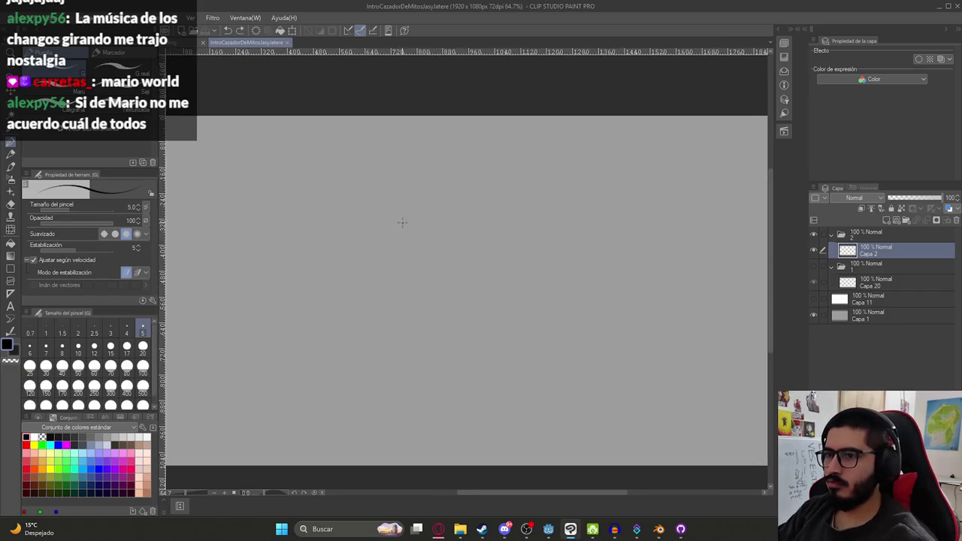
scroll(444, 262, "down", 1)
scroll(404, 280, "down", 1)
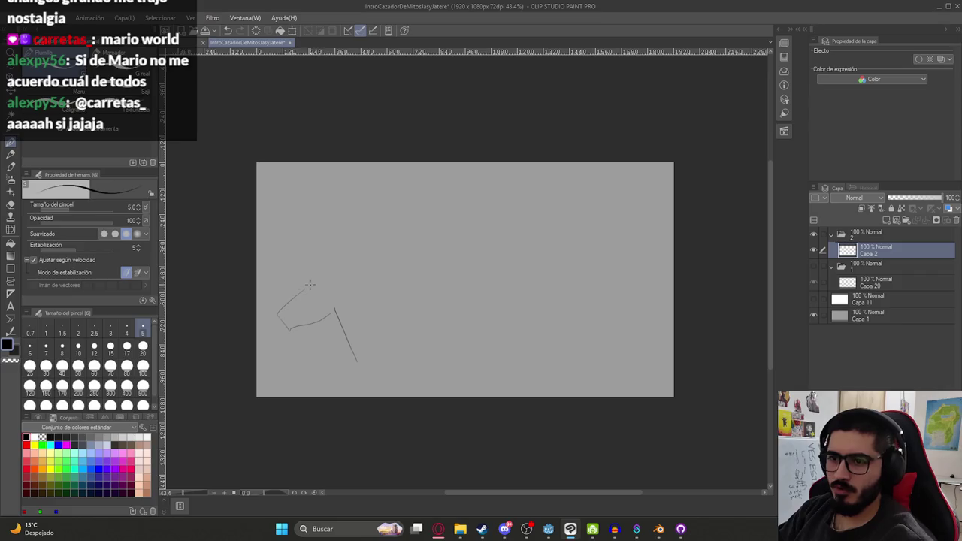
key("ctrl+z")
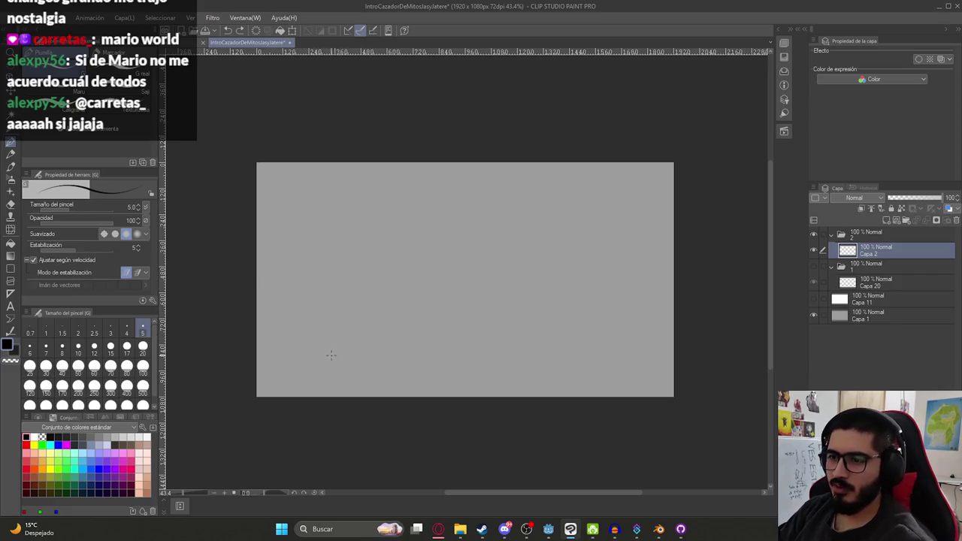
key("ctrl+z")
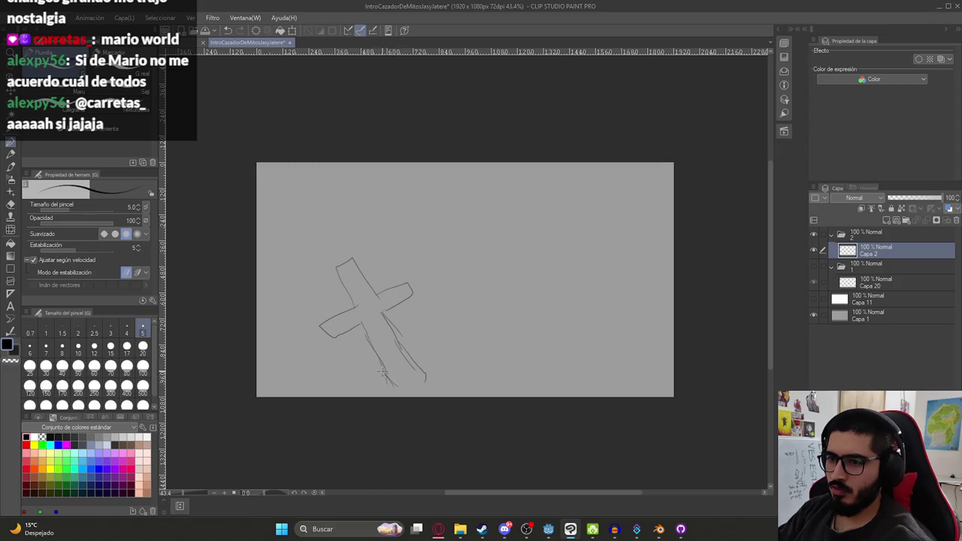
- Shift the cross down and to the left, then draw grass strokes along the bottom edge
key("k")
left_click_drag(397, 326, 389, 352)
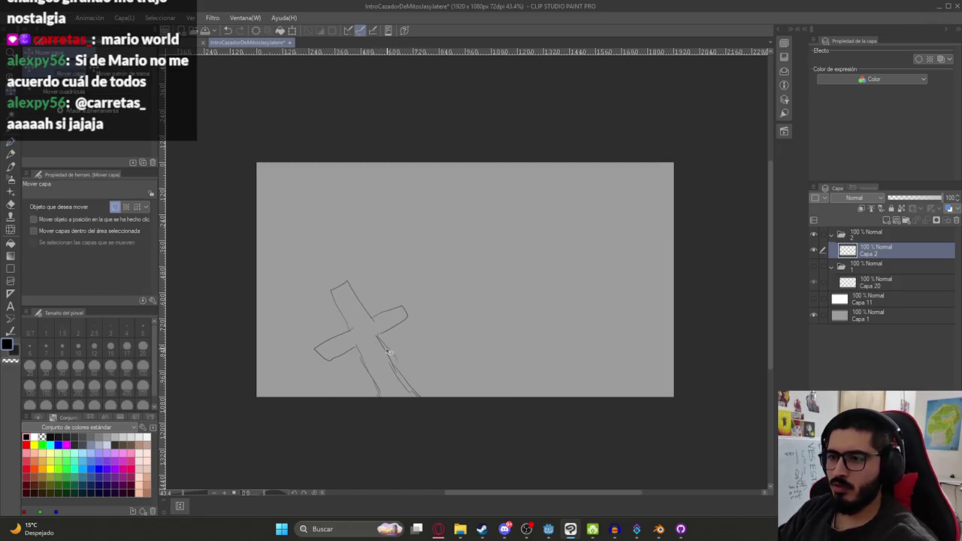
key("p")
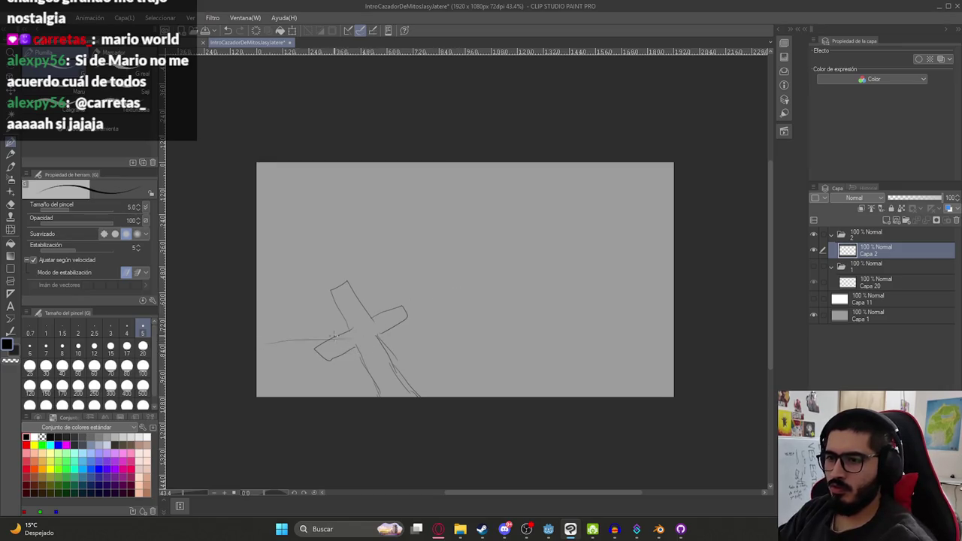
key("ctrl+z")
left_click_drag(336, 388, 373, 376)
mouse_move(443, 393)
left_mouse_down()
mouse_move(461, 356)
mouse_move(448, 396)
left_mouse_up()
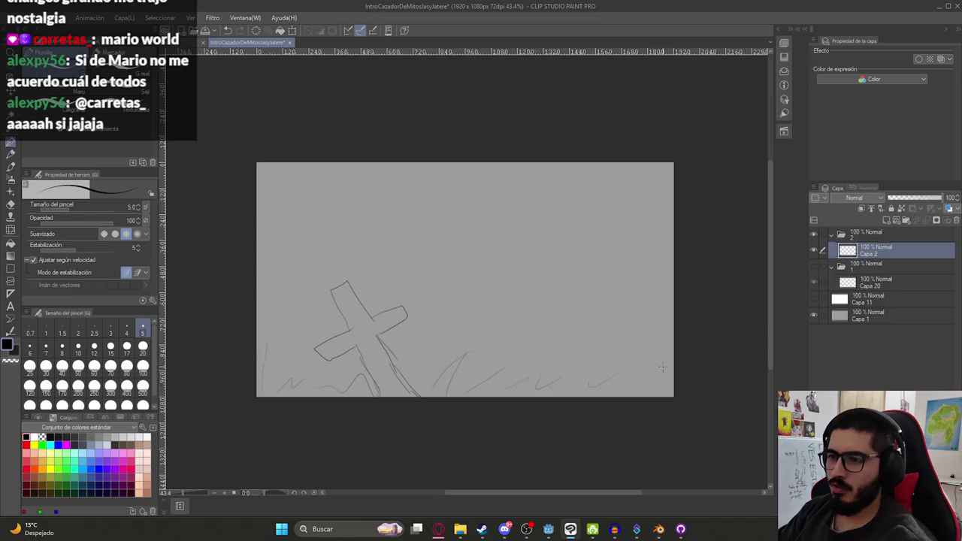
- Draw a horizontal horizon line across the panel out from the cross
scroll(520, 260, "up", 1)
scroll(526, 255, "up", 1)
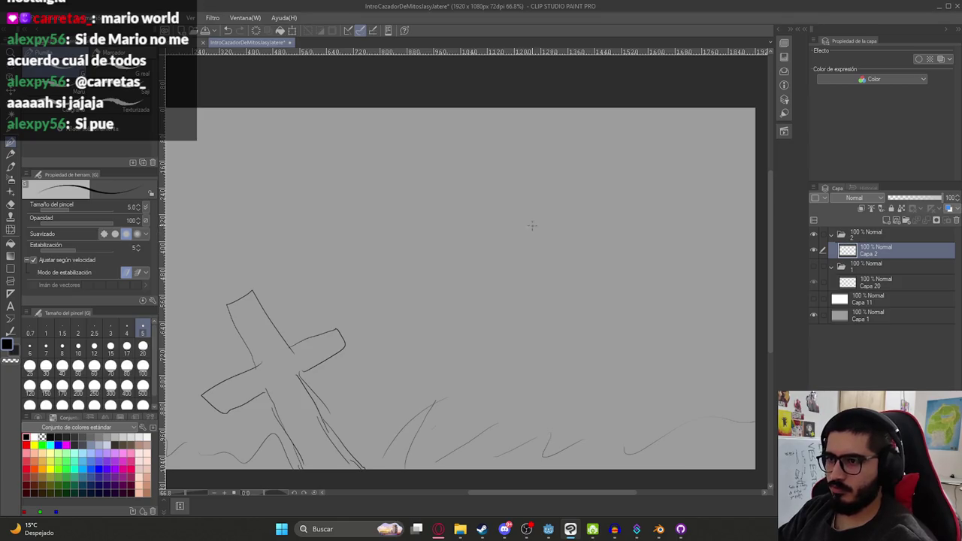
scroll(515, 264, "down", 2)
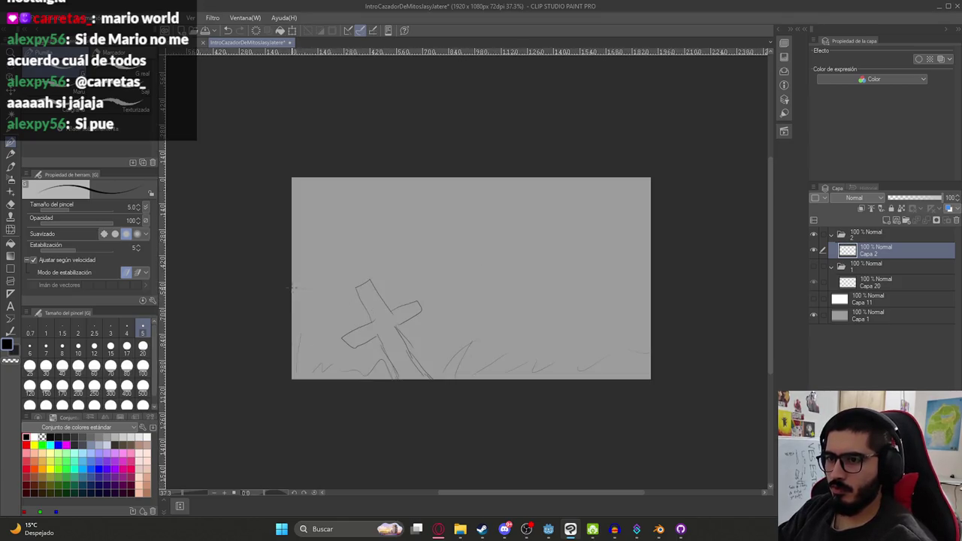
left_click_drag(374, 291, 647, 284)
scroll(491, 278, "down", 1)
scroll(496, 267, "up", 3)
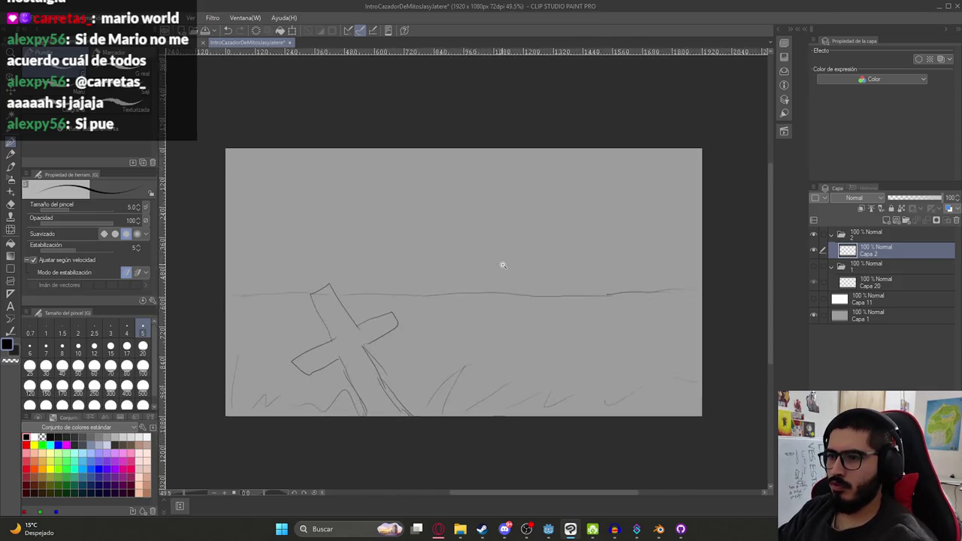
- Extend the horizon to the right and sketch a small sun circle above it
mouse_move(423, 148)
left_mouse_down()
mouse_move(415, 166)
mouse_move(390, 154)
left_mouse_up()
key("ctrl+z")
key("ctrl+z")
scroll(423, 188, "down", 2)
scroll(423, 195, "up", 1)
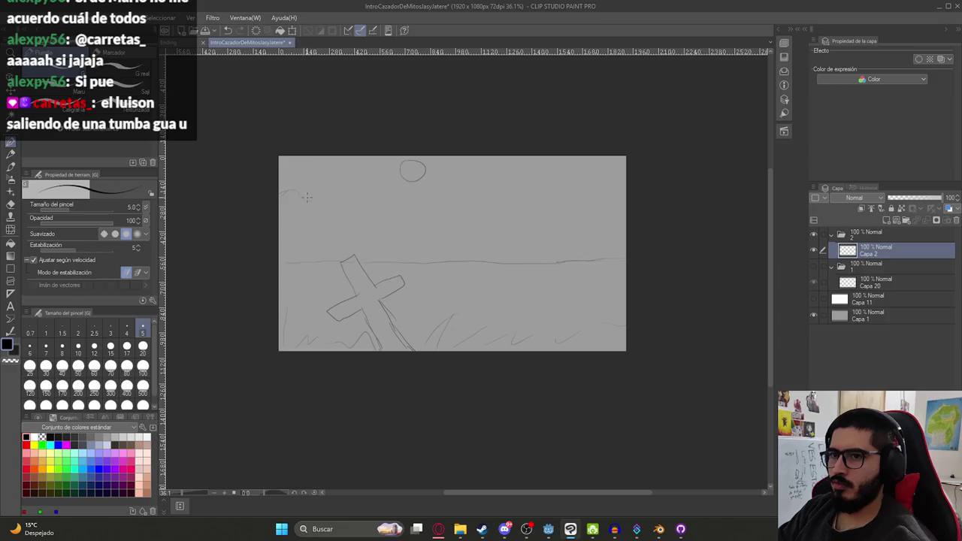
left_click_drag(374, 209, 412, 205)
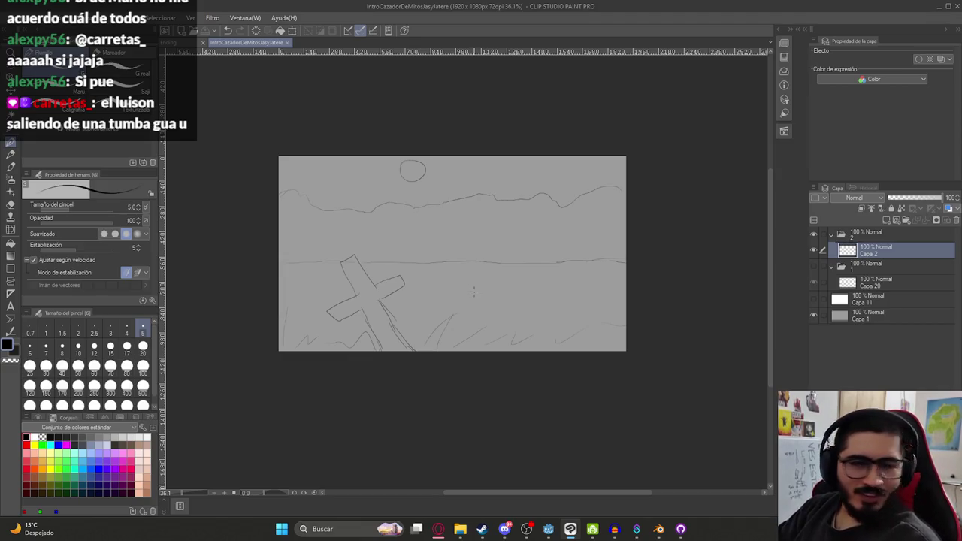
scroll(523, 267, "up", 2)
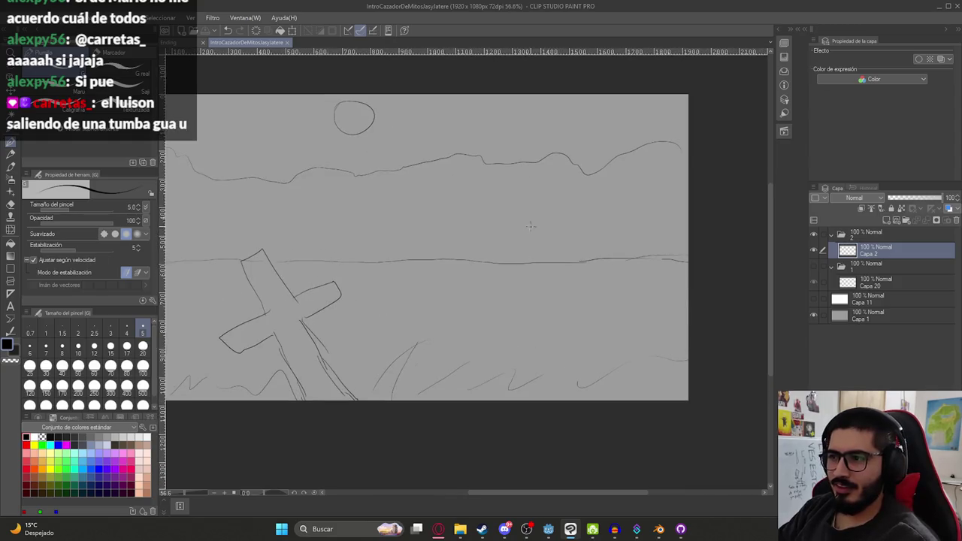
left_click_drag(535, 197, 515, 208)
- Remove the sun attempts and sketch the figure's arm, leg and foot right of the cross
key("ctrl+z")
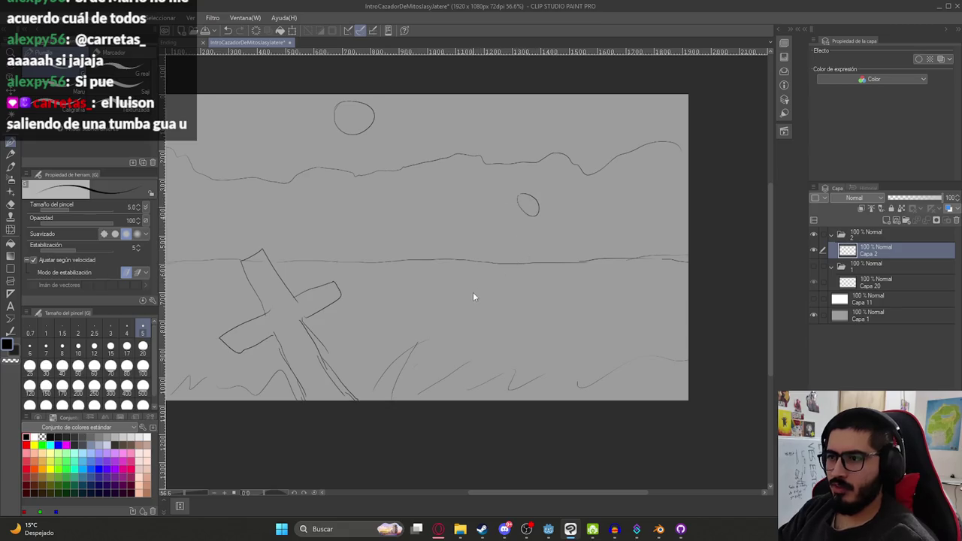
scroll(481, 260, "down", 4)
scroll(481, 252, "up", 2)
scroll(494, 255, "up", 1)
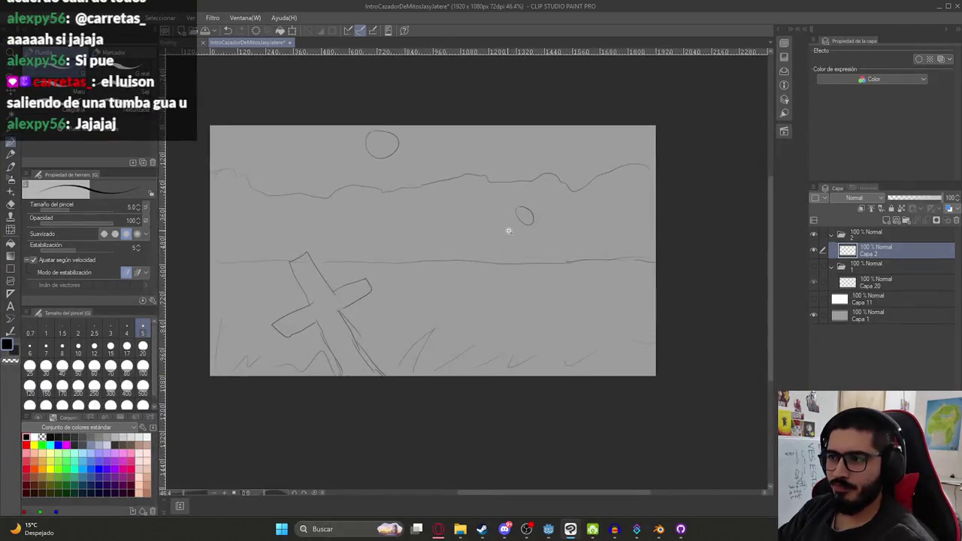
scroll(494, 255, "up", 2)
key("ctrl+z")
left_click_drag(521, 208, 524, 230)
key("ctrl+z")
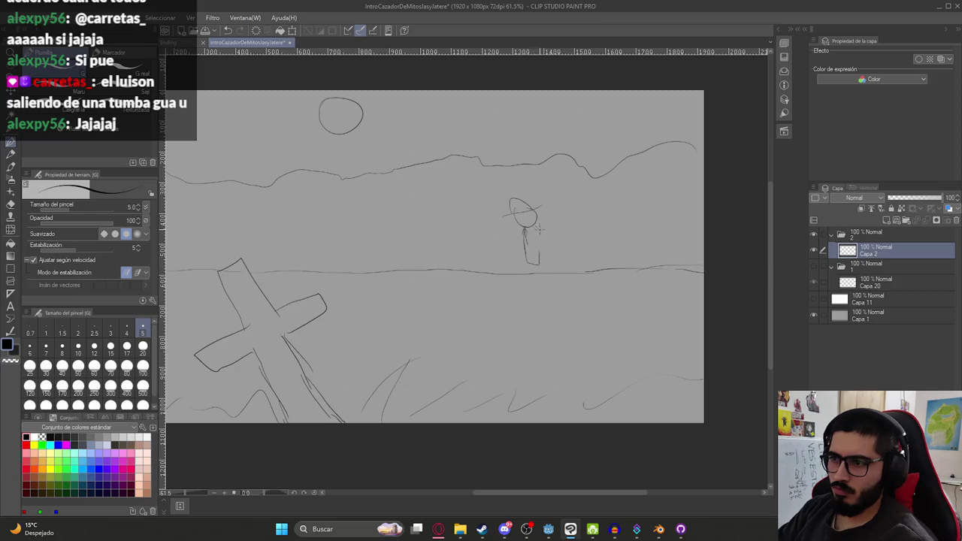
left_click_drag(537, 227, 551, 241)
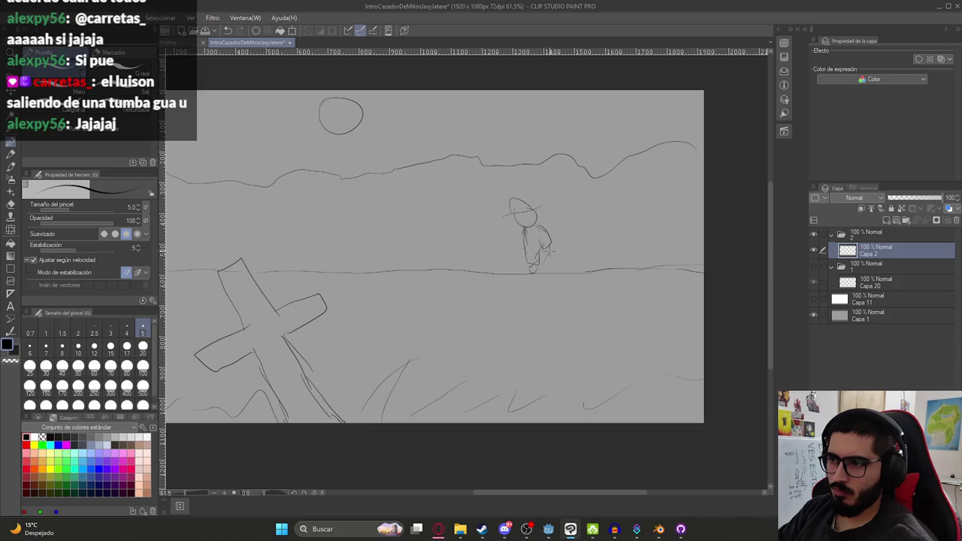
mouse_move(533, 252)
left_mouse_down()
mouse_move(537, 217)
mouse_move(520, 252)
mouse_move(550, 280)
left_mouse_up()
left_click_drag(545, 245, 557, 295)
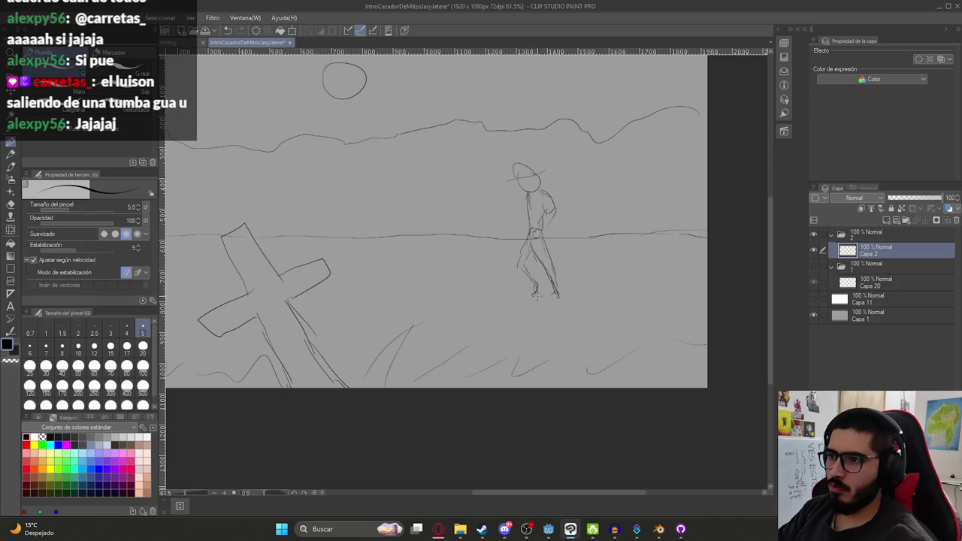
left_click_drag(535, 280, 542, 290)
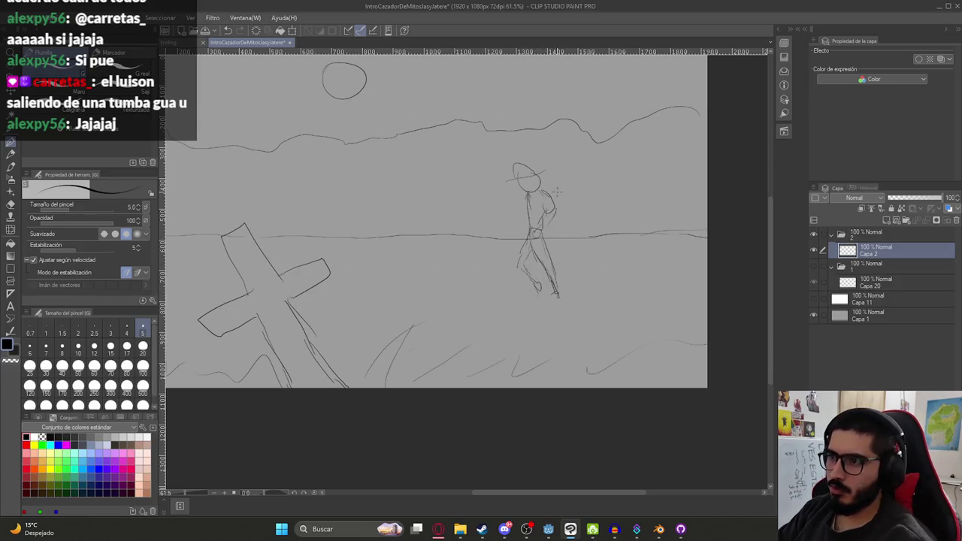
- Add the figure's hatted head, chest details and an arm reaching out to the right
left_click_drag(520, 181, 537, 189)
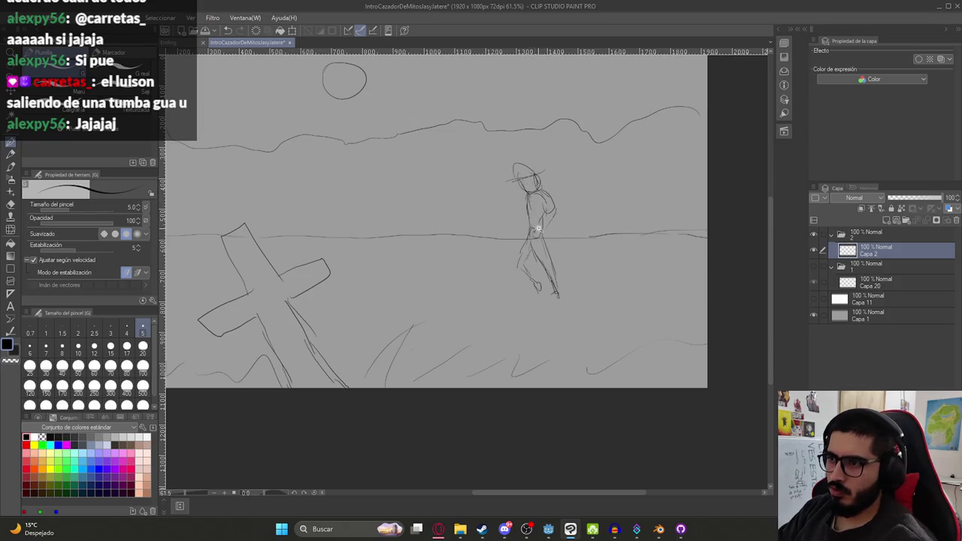
scroll(538, 244, "down", 3)
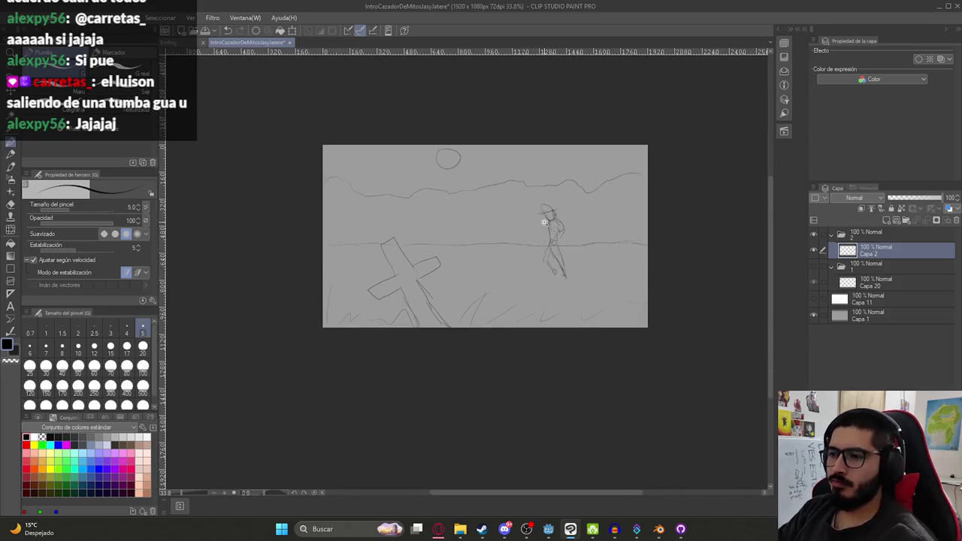
scroll(539, 244, "up", 3)
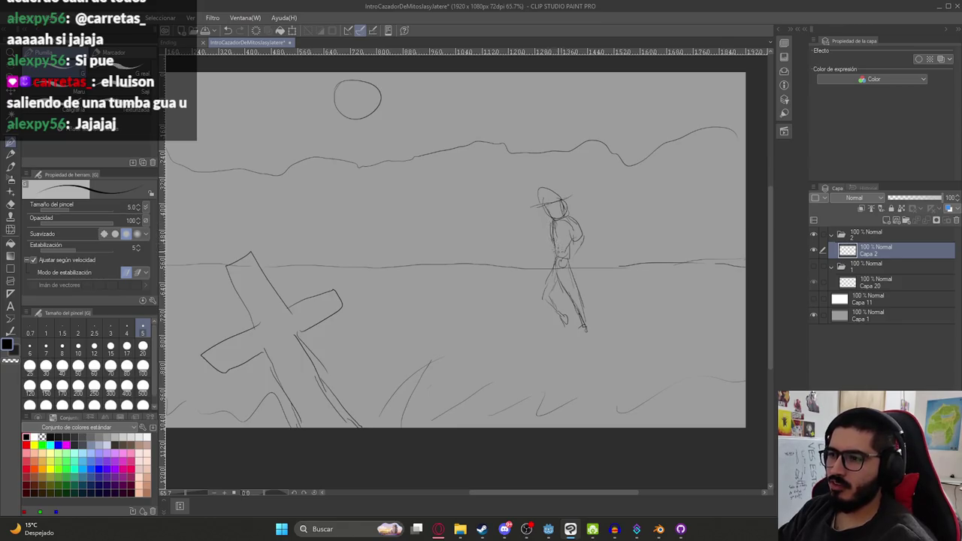
left_click_drag(537, 229, 551, 239)
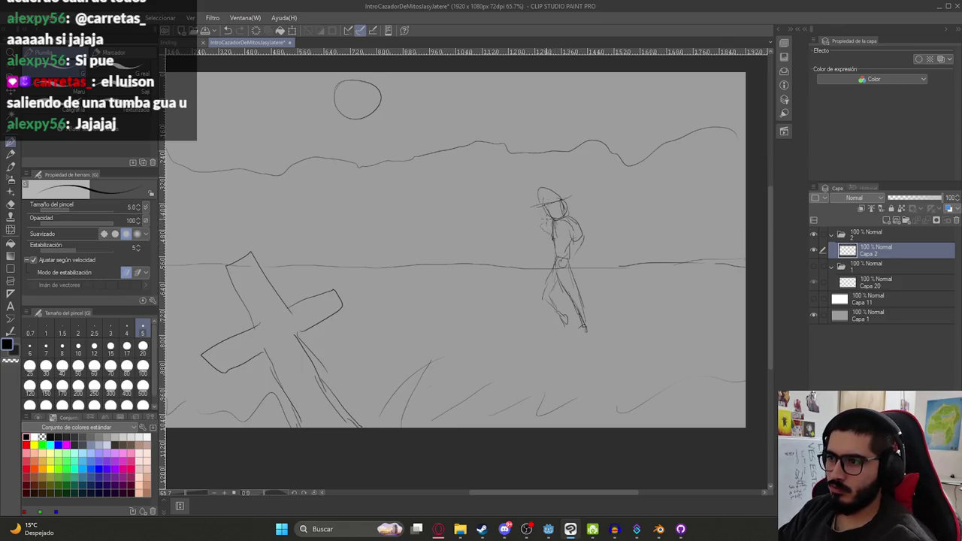
key("ctrl+z")
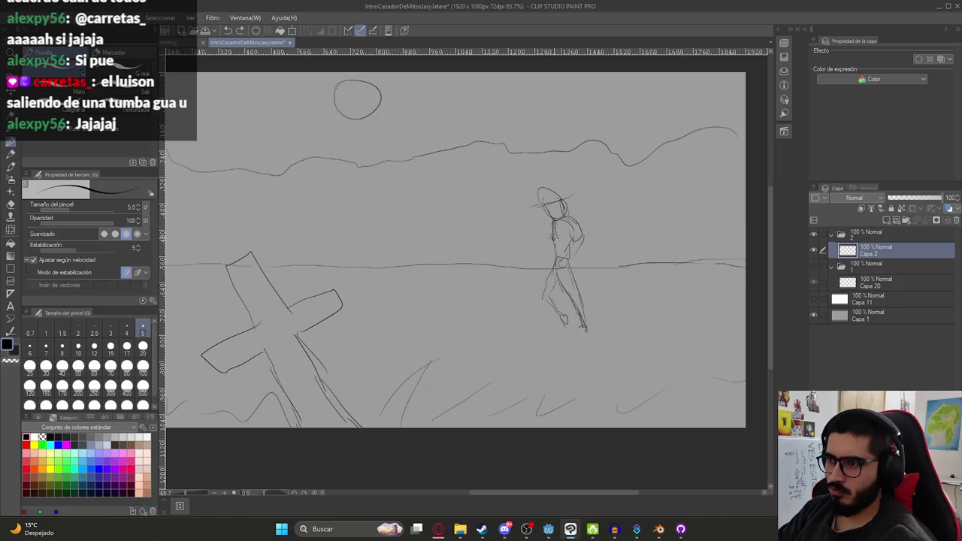
left_click_drag(551, 228, 550, 234)
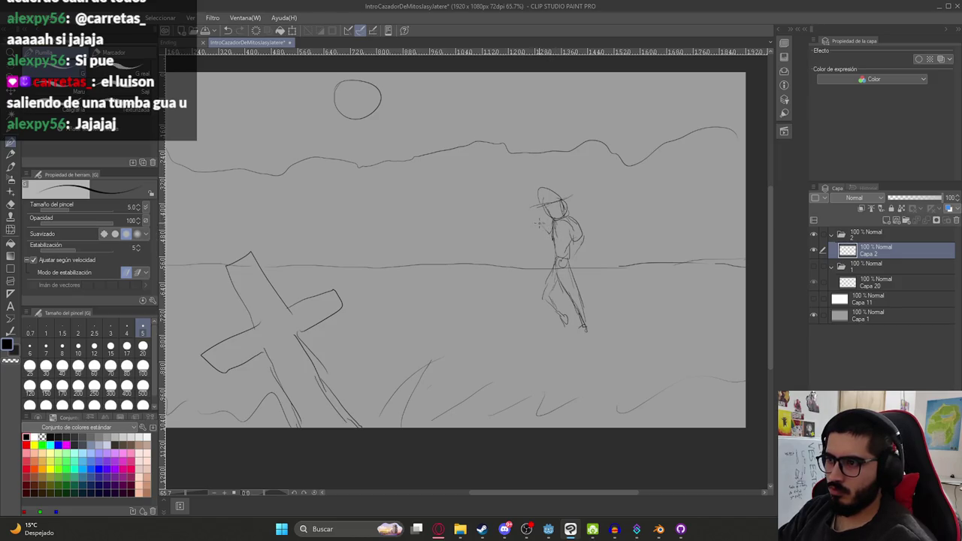
left_click_drag(541, 210, 530, 214)
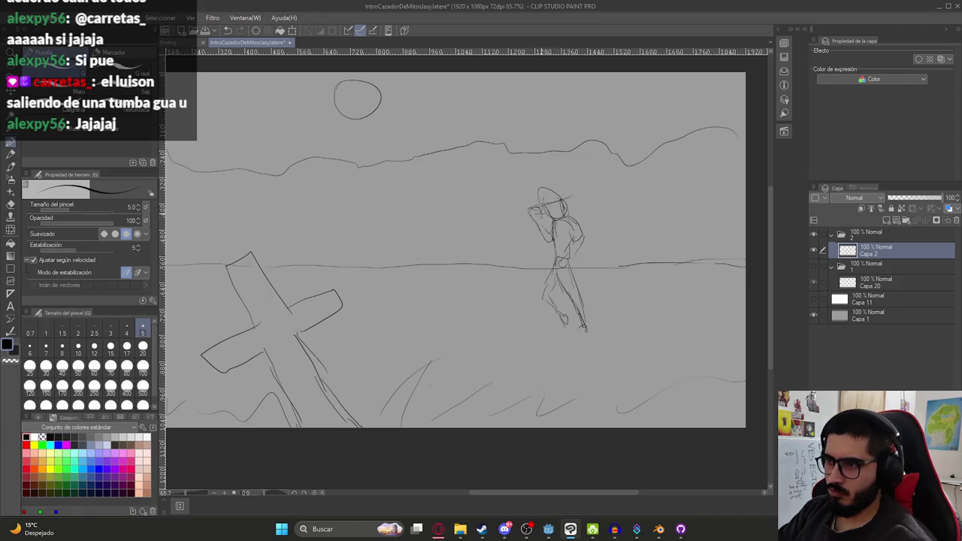
left_click_drag(565, 211, 620, 242)
key("ctrl+z")
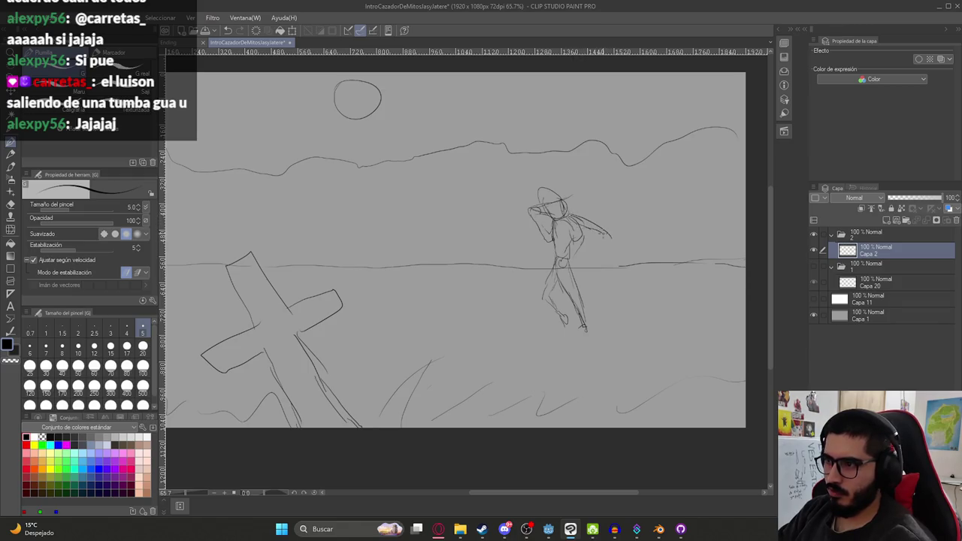
scroll(589, 239, "down", 3)
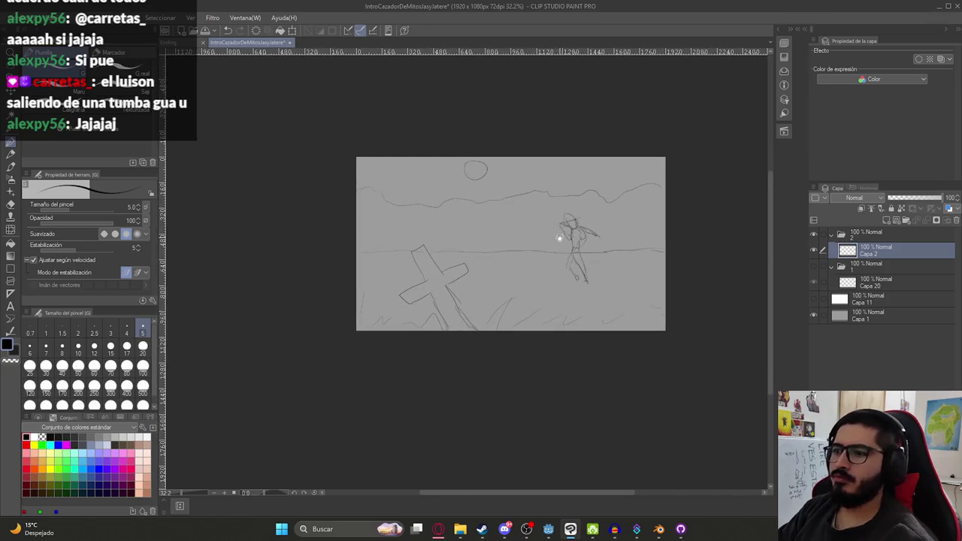
left_click_drag(559, 236, 556, 214)
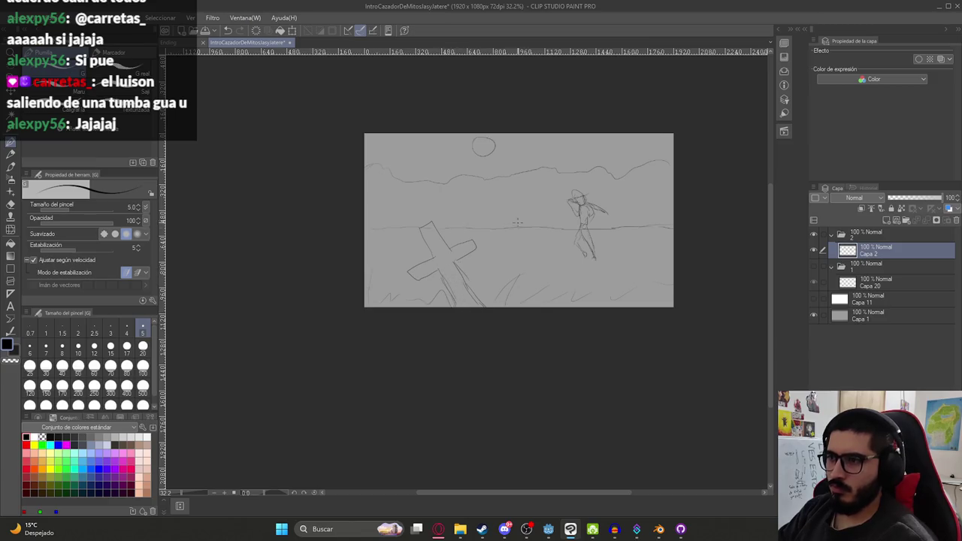
key("ctrl+z")
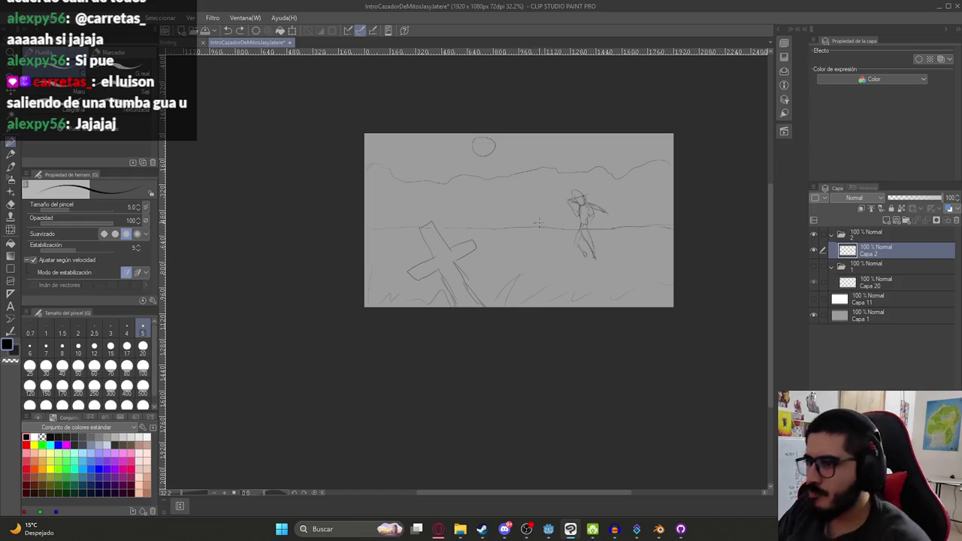
- Sketch fallen stone slabs beside the cross and a skull outline next to the right tomb
left_click_drag(470, 284, 538, 283)
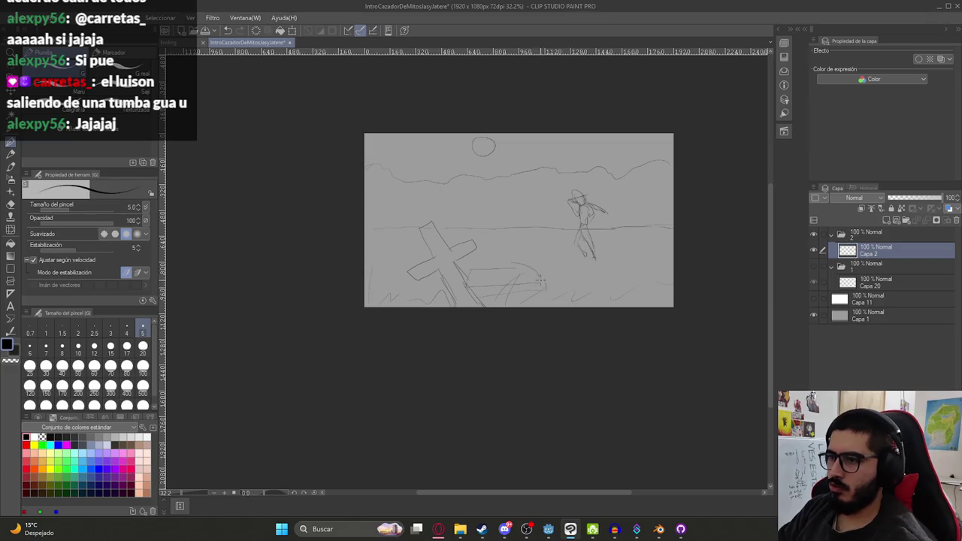
mouse_move(606, 270)
left_mouse_down()
mouse_move(654, 266)
mouse_move(660, 278)
mouse_move(606, 286)
mouse_move(661, 286)
left_mouse_up()
left_click_drag(663, 277, 664, 285)
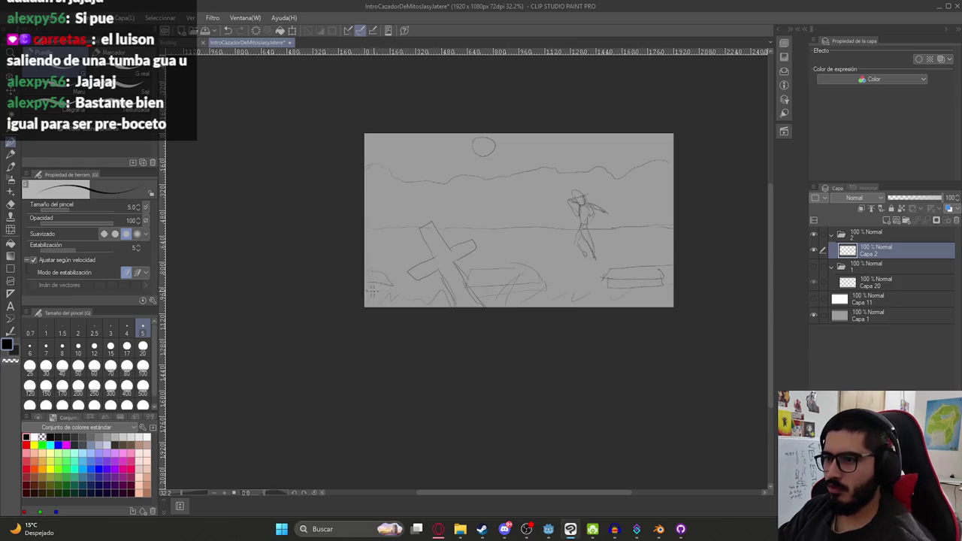
mouse_move(512, 268)
left_mouse_down()
mouse_move(598, 285)
mouse_move(591, 314)
mouse_move(579, 314)
left_mouse_up()
scroll(590, 293, "up", 3)
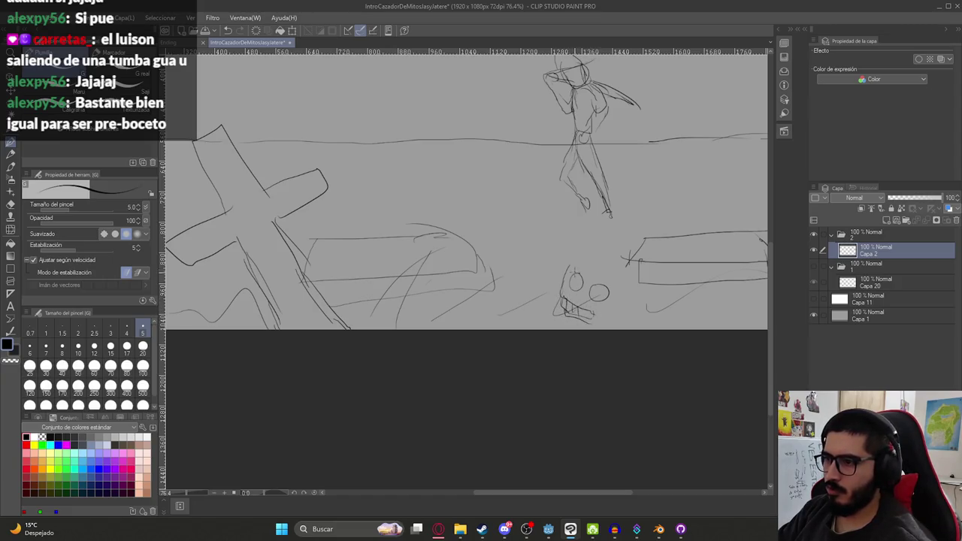
left_click_drag(585, 260, 621, 289)
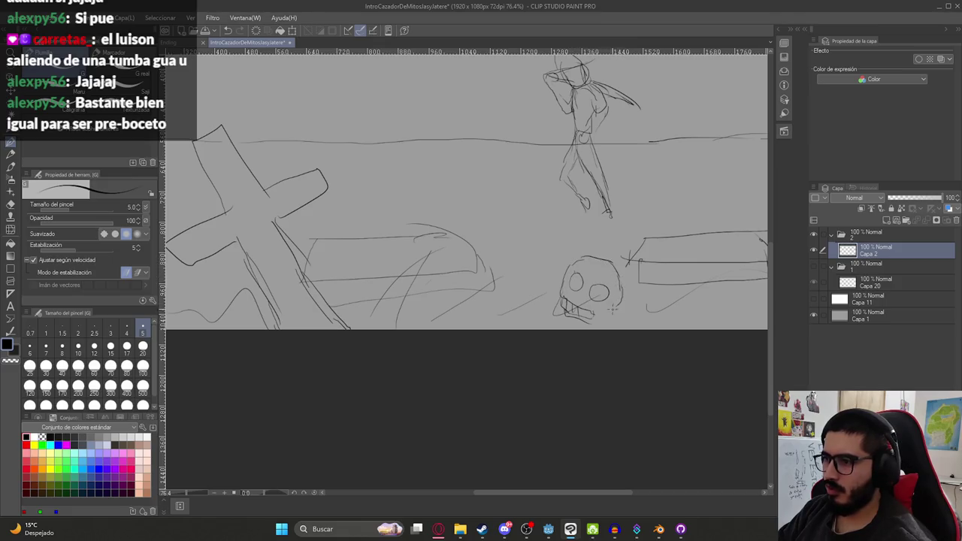
scroll(549, 298, "down", 2)
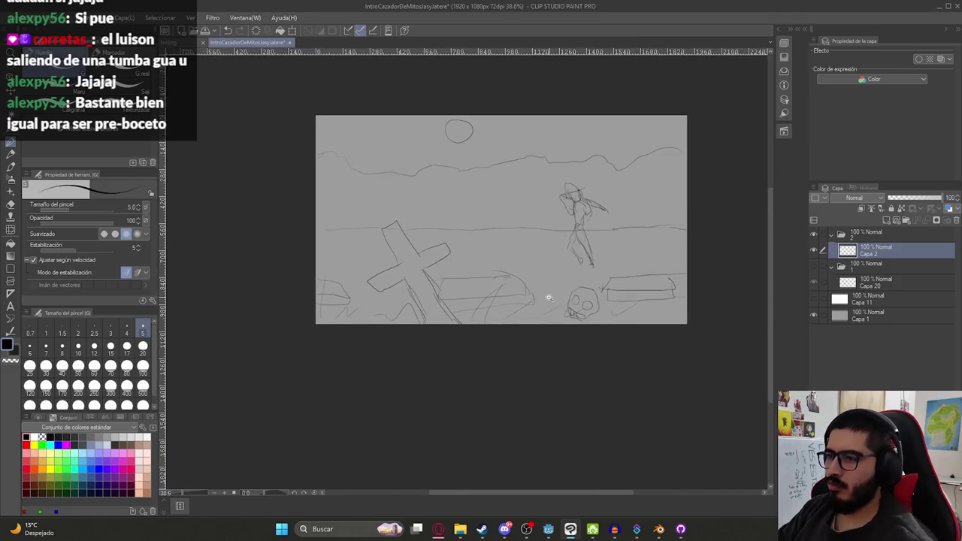
scroll(396, 293, "up", 2)
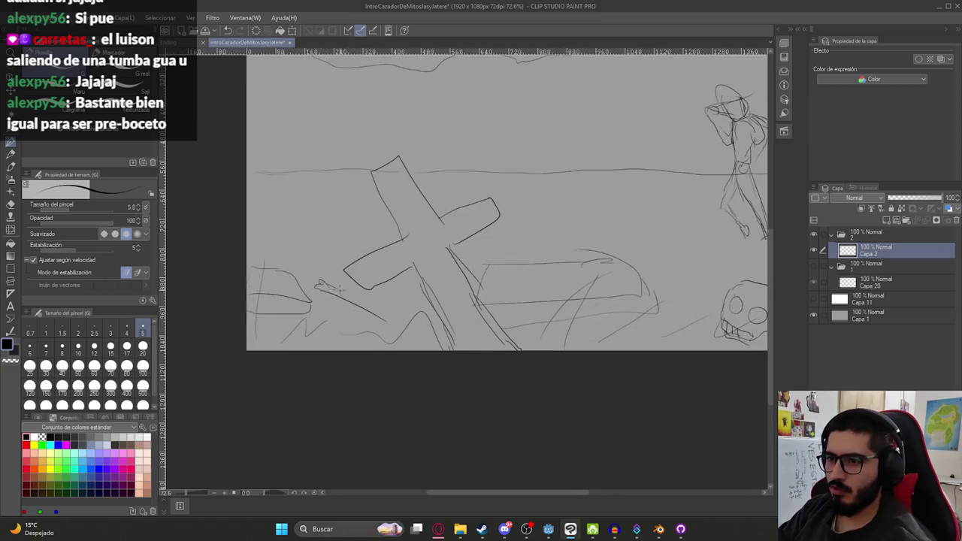
scroll(394, 322, "down", 3)
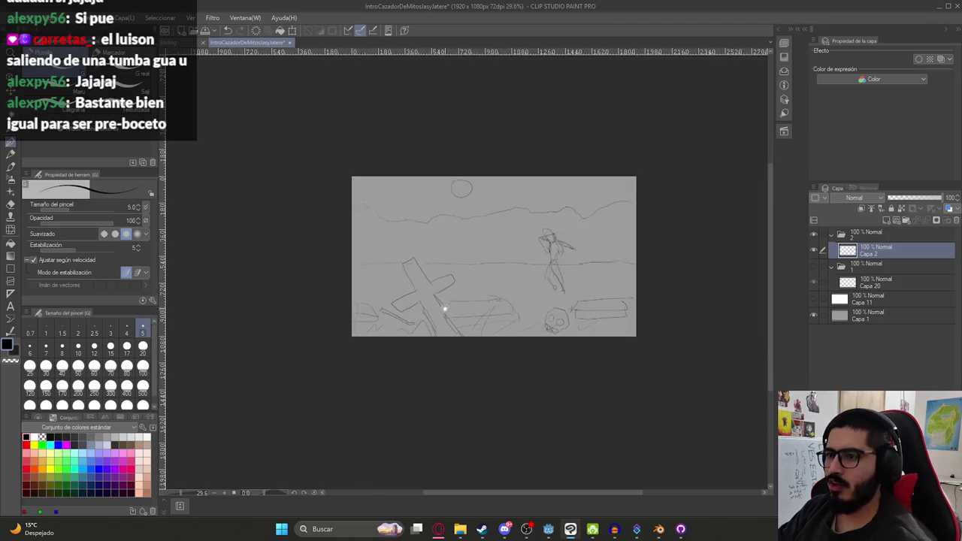
scroll(436, 300, "up", 1)
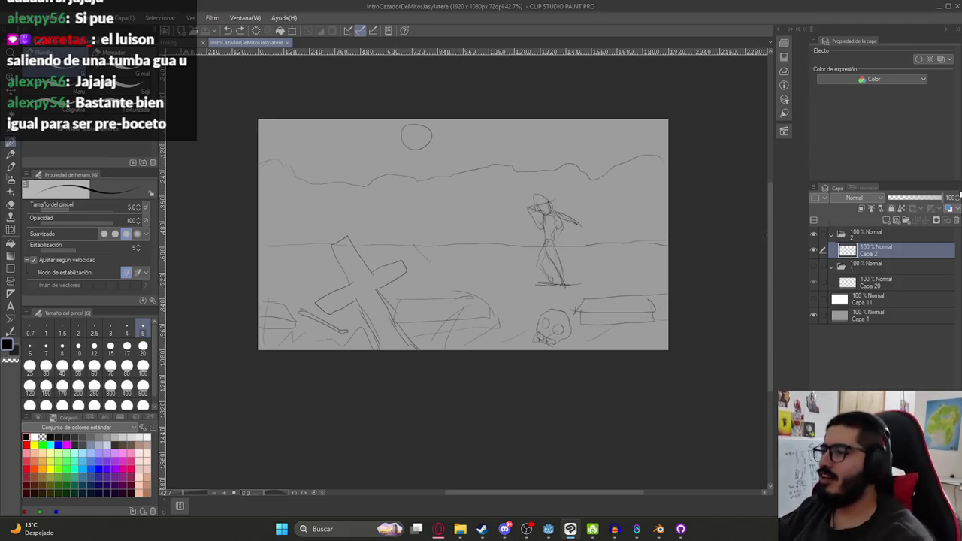
- On a new layer over the earlier panel, label the moon 'Luna llena' and skyline 'Bosque' in red
left_click(814, 266)
left_click(815, 234)
left_click(872, 280)
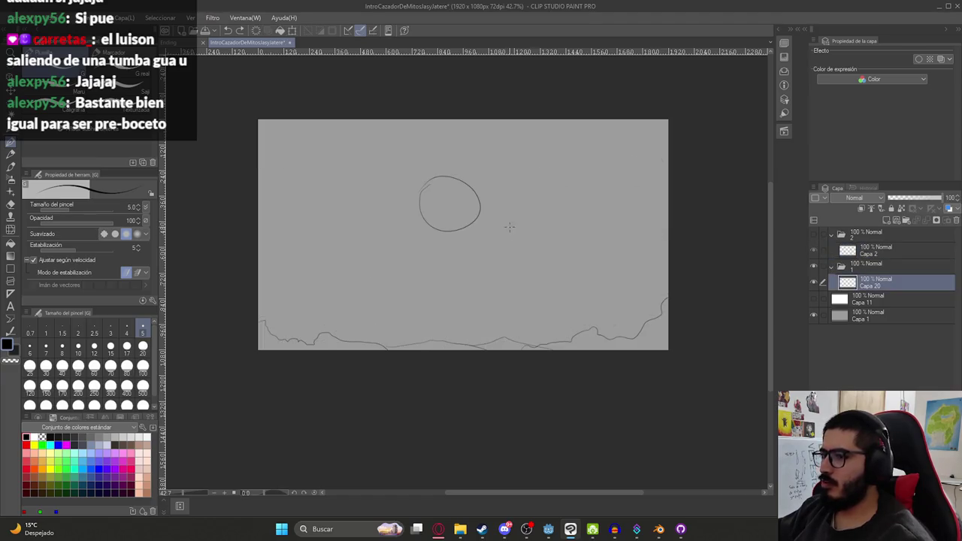
left_click(891, 218)
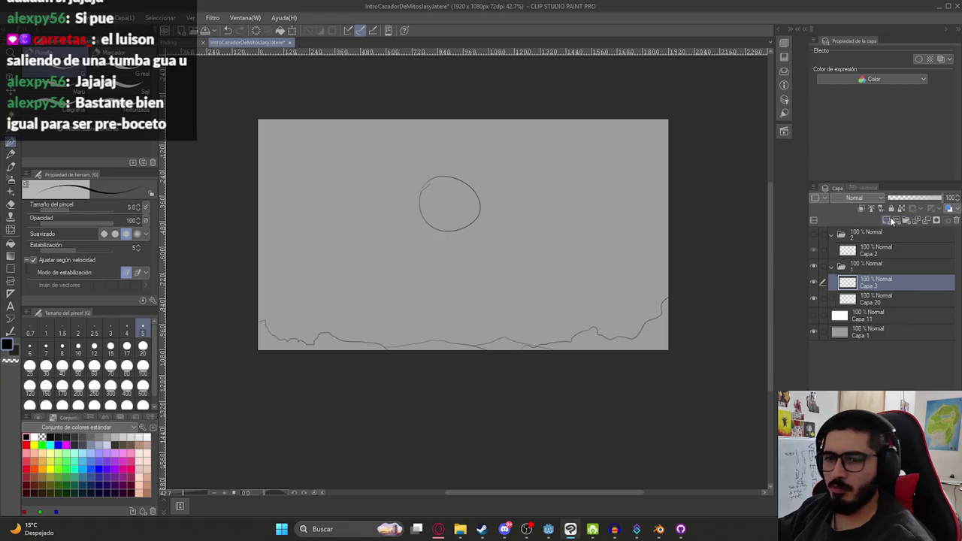
left_click(26, 445)
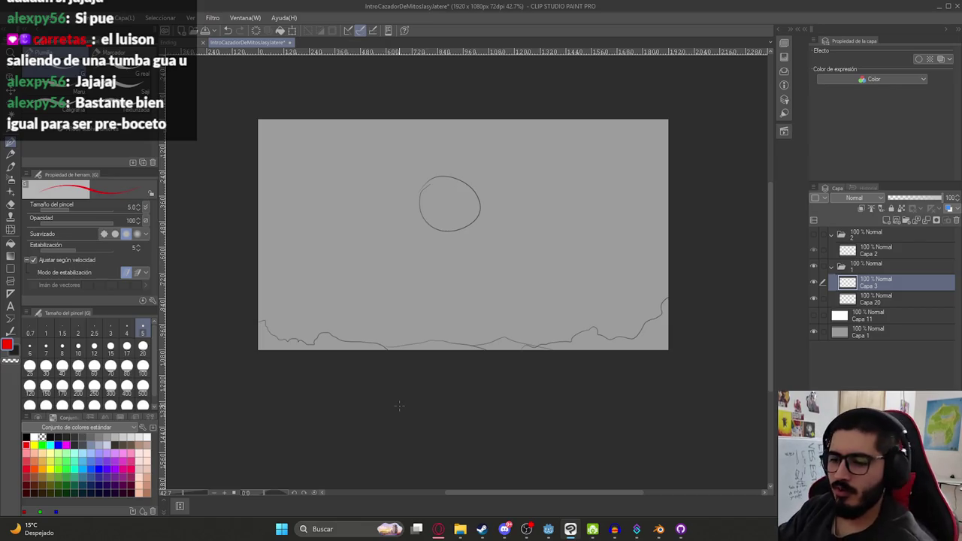
left_click_drag(506, 141, 529, 179)
key("ctrl+z")
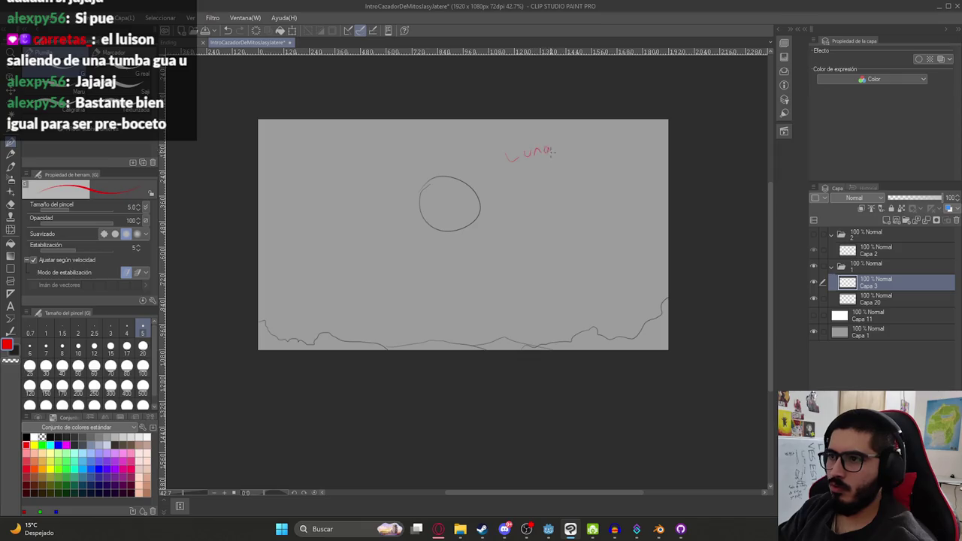
left_click_drag(571, 142, 597, 145)
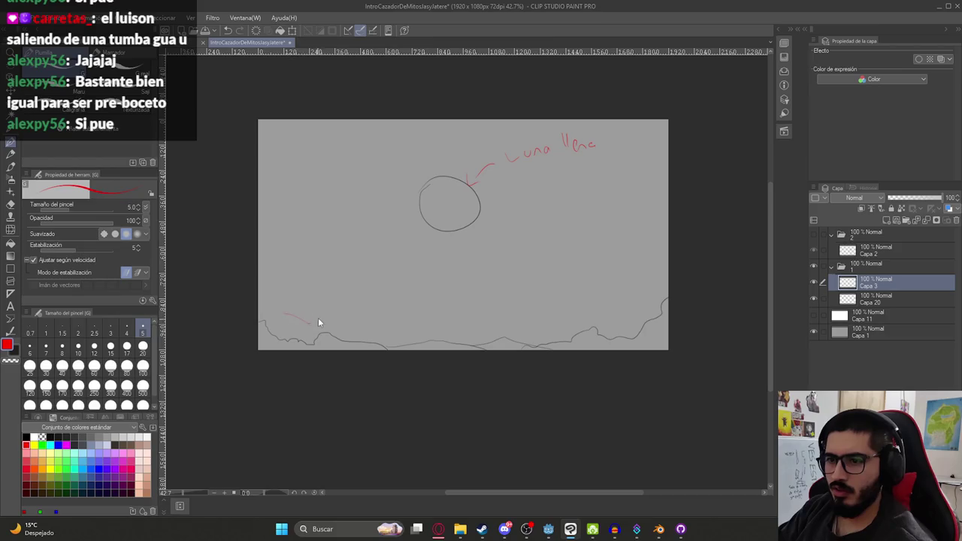
mouse_move(296, 279)
left_mouse_down()
mouse_move(304, 295)
mouse_move(324, 282)
mouse_move(360, 323)
left_mouse_up()
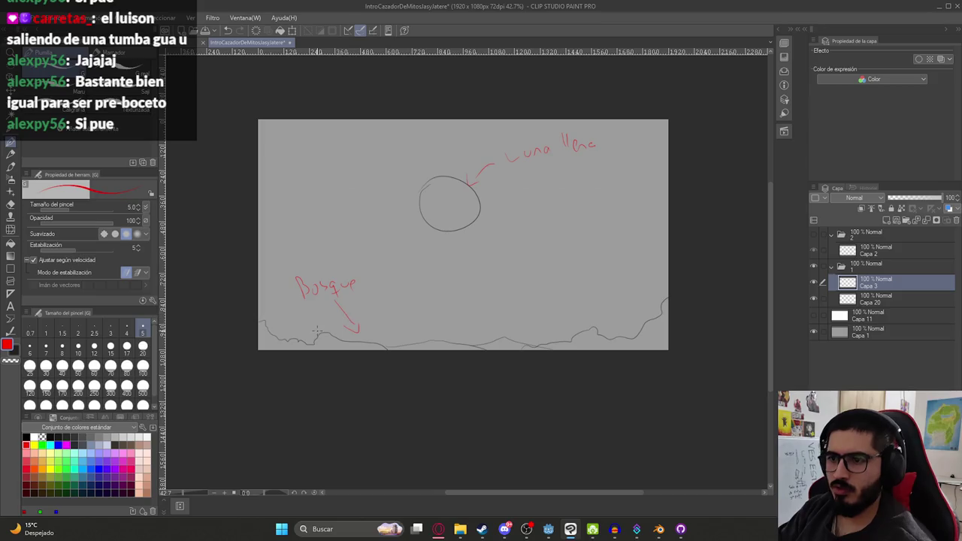
left_click(814, 266)
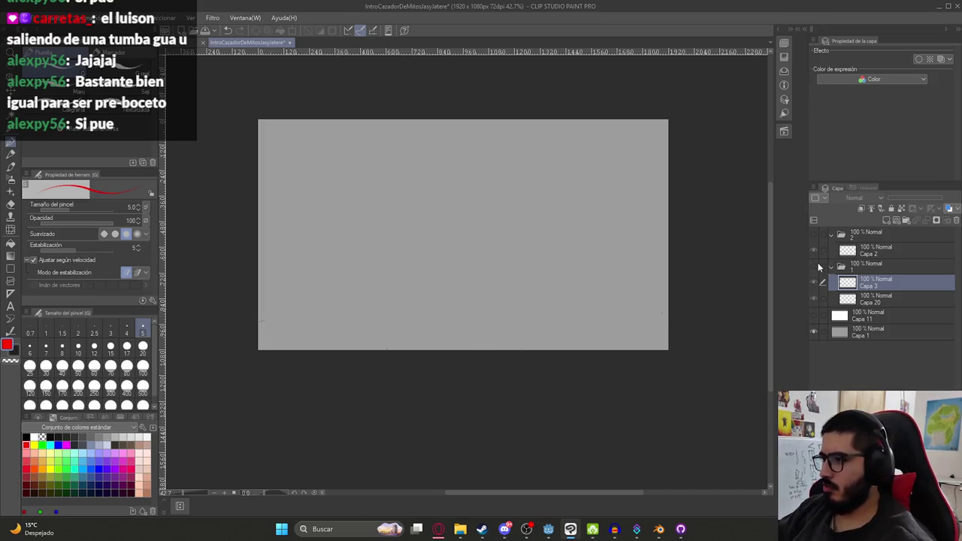
- Add a new annotation layer in the last panel's folder and show its sketch
left_click(872, 250)
key("ctrl+shift+n")
left_click(813, 233)
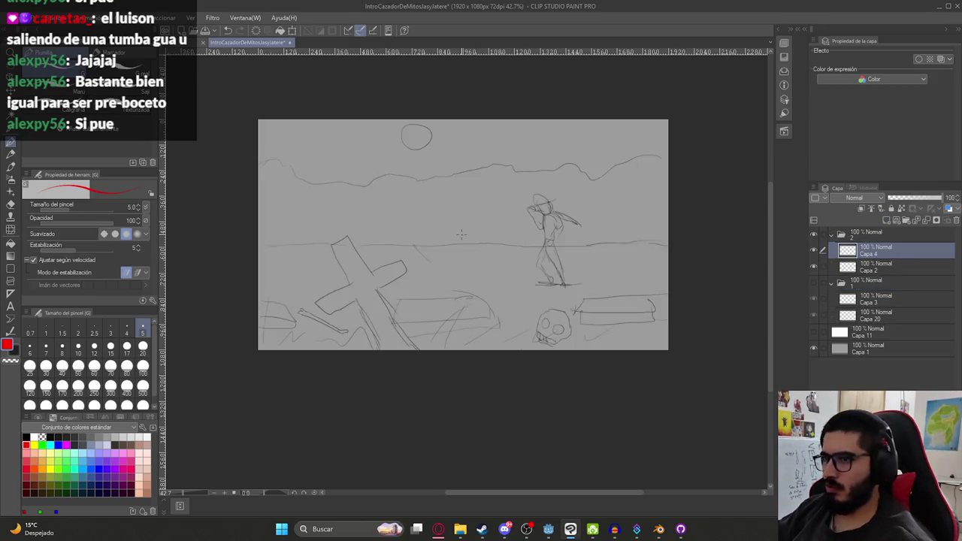
- Write red arrows toward the figure and moon, with 'Luna llena' and 'Bosque' labels
mouse_move(579, 214)
left_mouse_down()
mouse_move(594, 197)
mouse_move(621, 195)
left_mouse_up()
key("ctrl+z")
left_click_drag(476, 142, 449, 140)
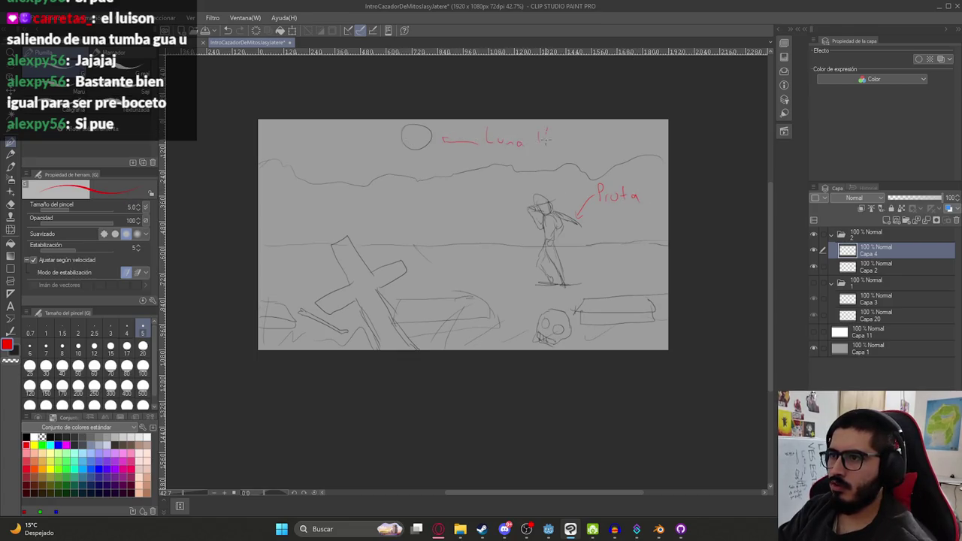
left_click_drag(571, 140, 575, 143)
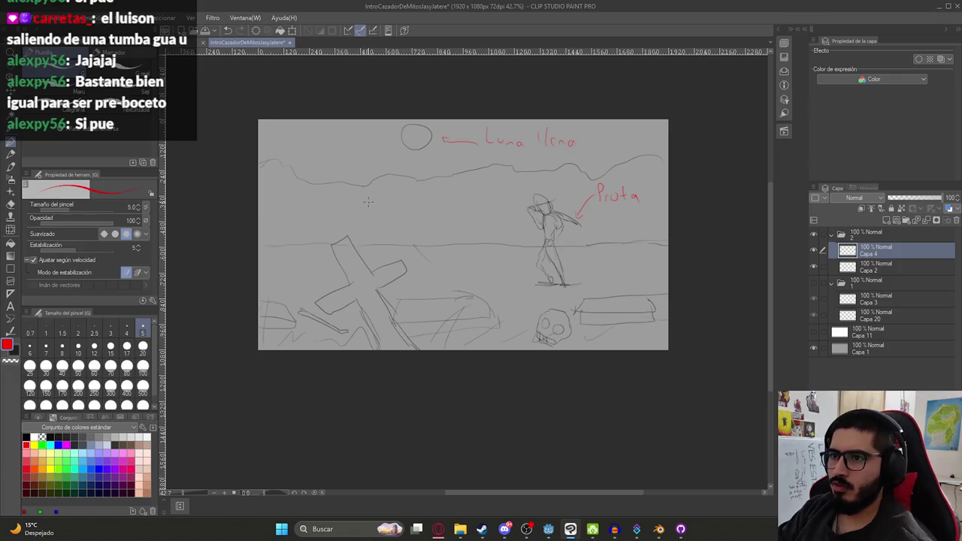
left_click_drag(319, 145, 380, 147)
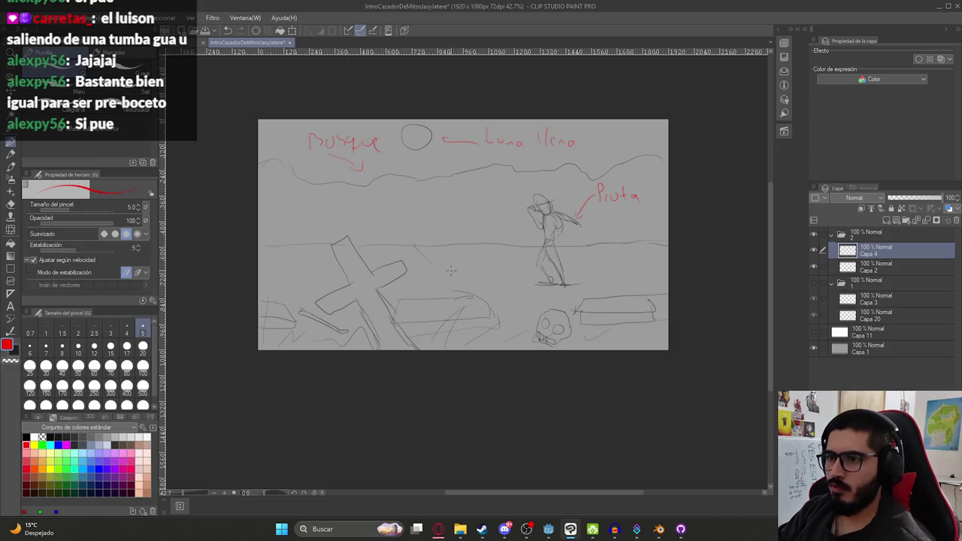
- Handwrite the red 'Cementerio' label beside the graveyard
left_click_drag(408, 211, 406, 225)
left_click_drag(418, 217, 425, 221)
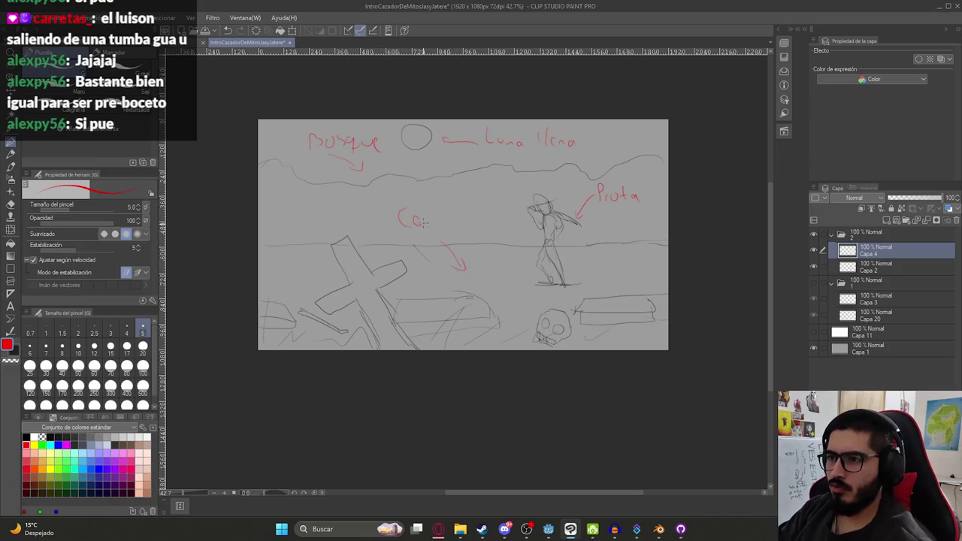
left_click_drag(465, 216, 491, 215)
scroll(493, 270, "up", 1)
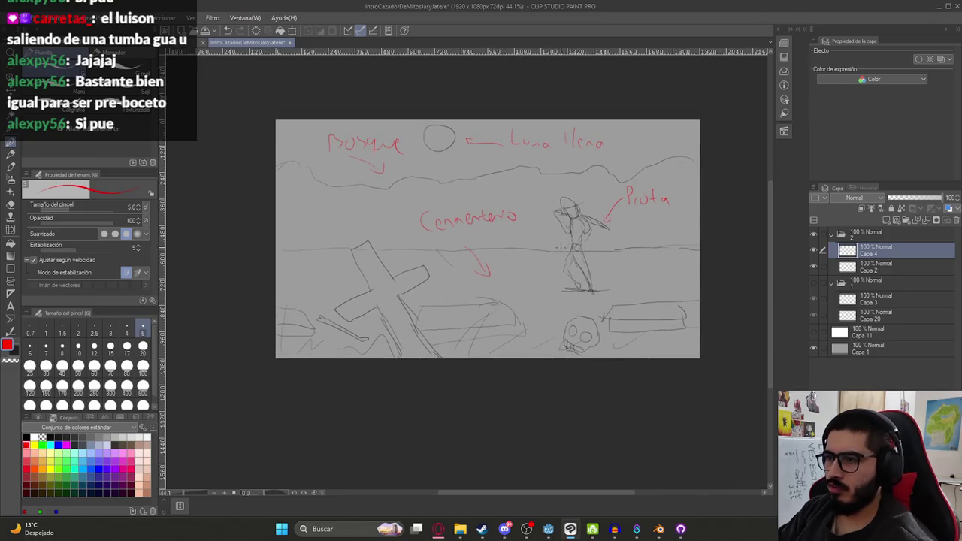
scroll(547, 251, "down", 1)
scroll(547, 251, "up", 1)
scroll(540, 245, "up", 1)
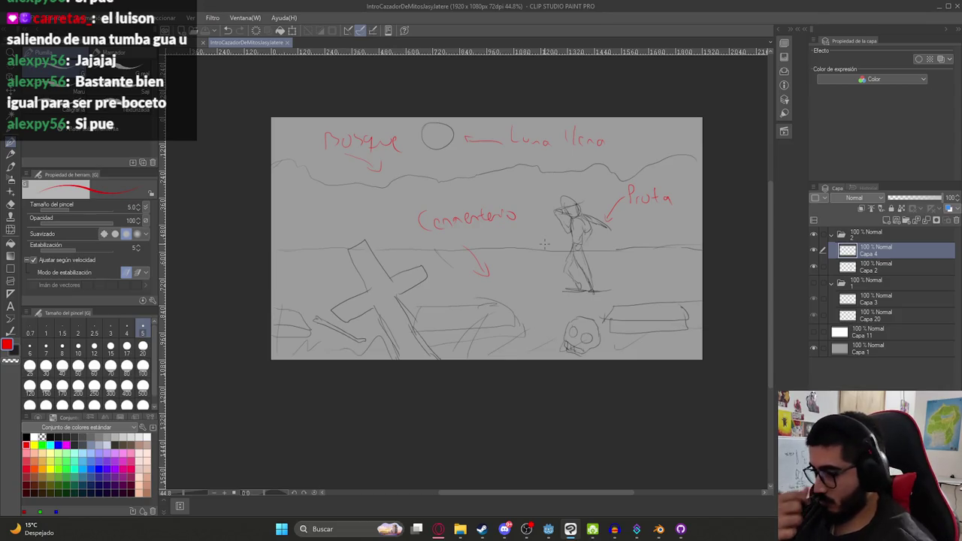
- Delete the upper ridge line from the last panel's sketch layer with a polygonal selection
left_click(885, 269)
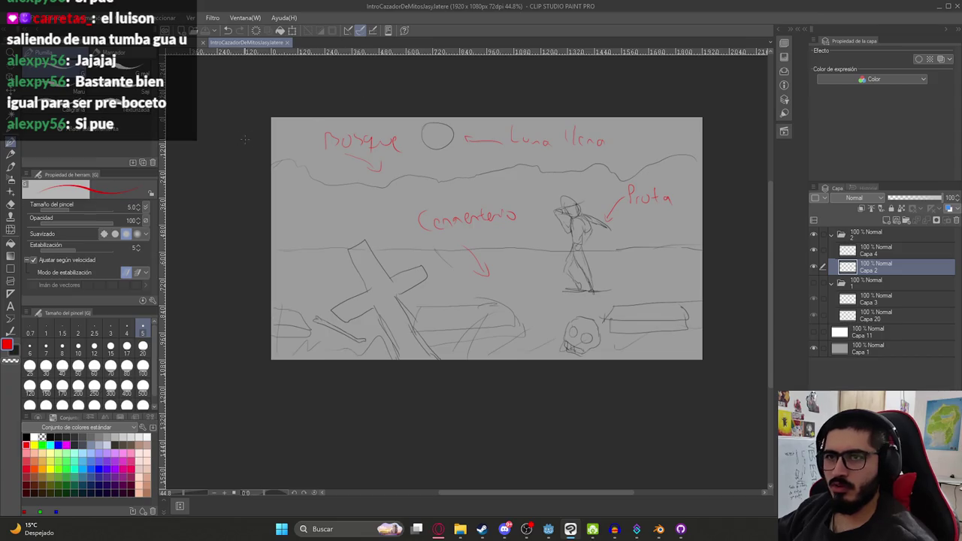
key("m")
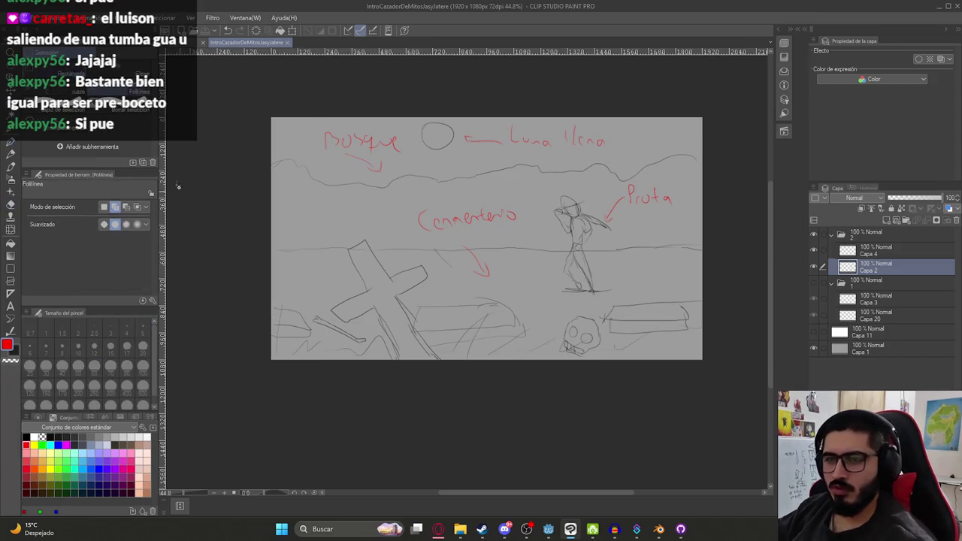
left_click(266, 151)
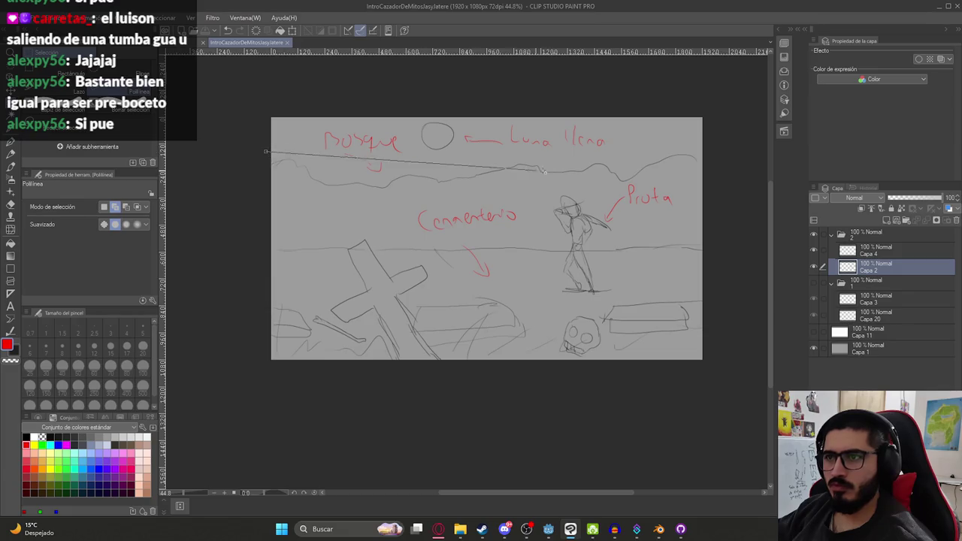
left_click(754, 150)
left_click(748, 186)
left_click(212, 190)
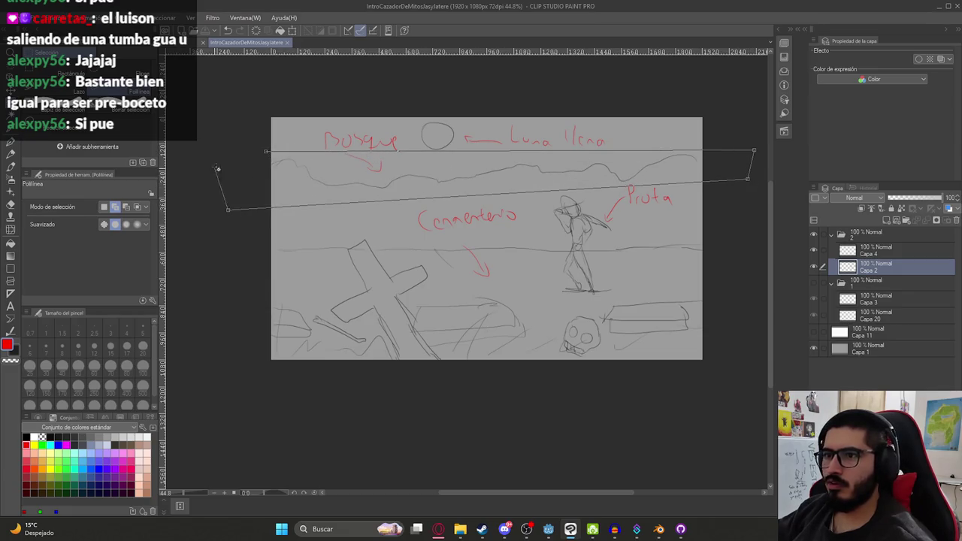
left_click(267, 151)
key("Delete")
key("ctrl+d")
- Sketch a low black skyline along the horizon and save the storyboard
key("p")
left_click_drag(406, 214, 418, 232)
key("ctrl+z")
left_click(26, 437)
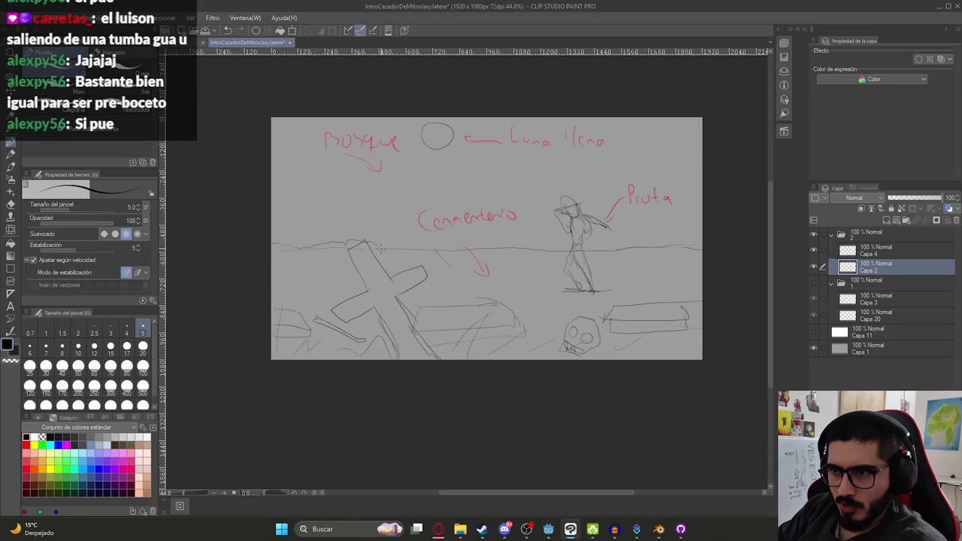
left_click_drag(433, 245, 517, 241)
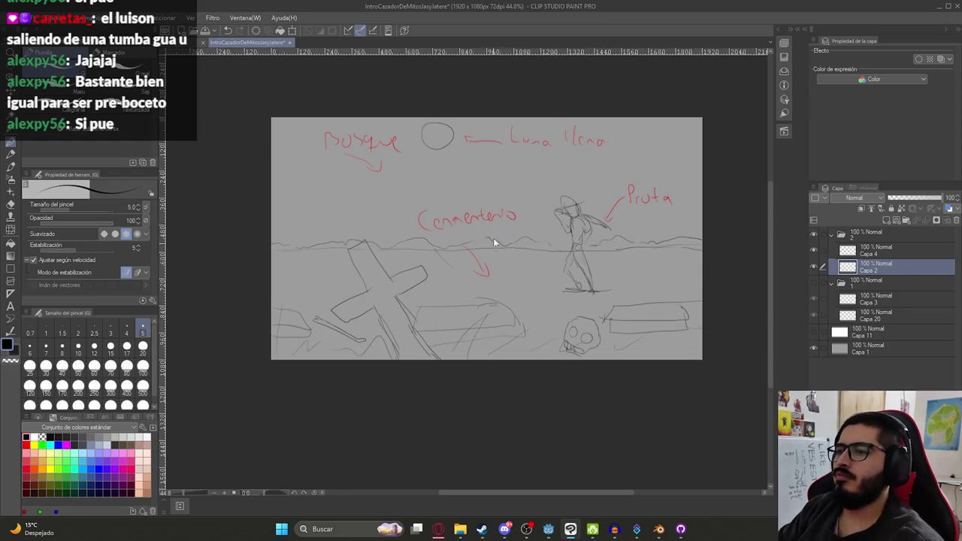
key("ctrl+s")
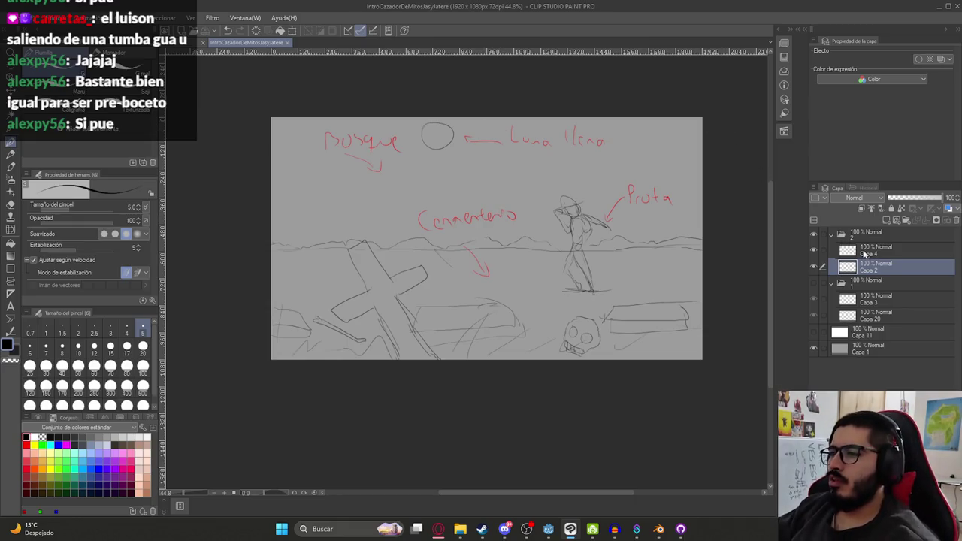
left_click(850, 238)
- Collapse the existing panel folders, add a new layer folder, and hide the older panels
left_click(831, 235)
left_click(830, 253)
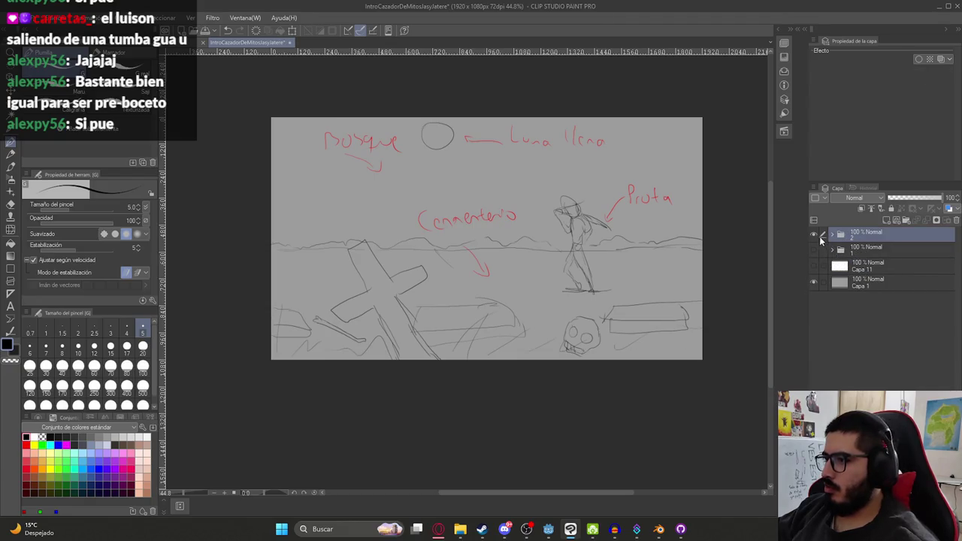
left_click(899, 221)
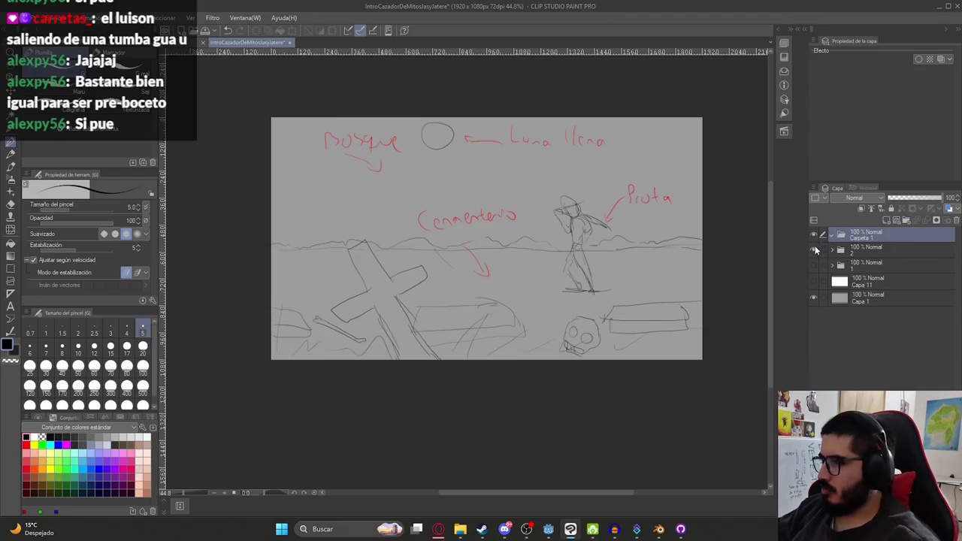
left_click_drag(814, 248, 814, 265)
- Name the new folder '3', add an empty layer inside it, and save
double_click(857, 236)
type("3")
key("Return")
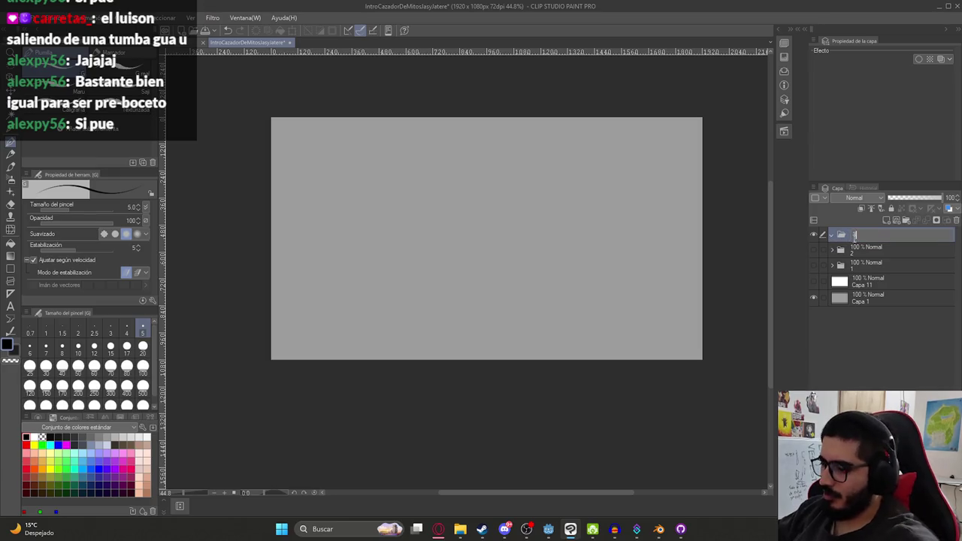
left_click(887, 220)
left_click_drag(546, 224, 608, 227)
key("ctrl+z")
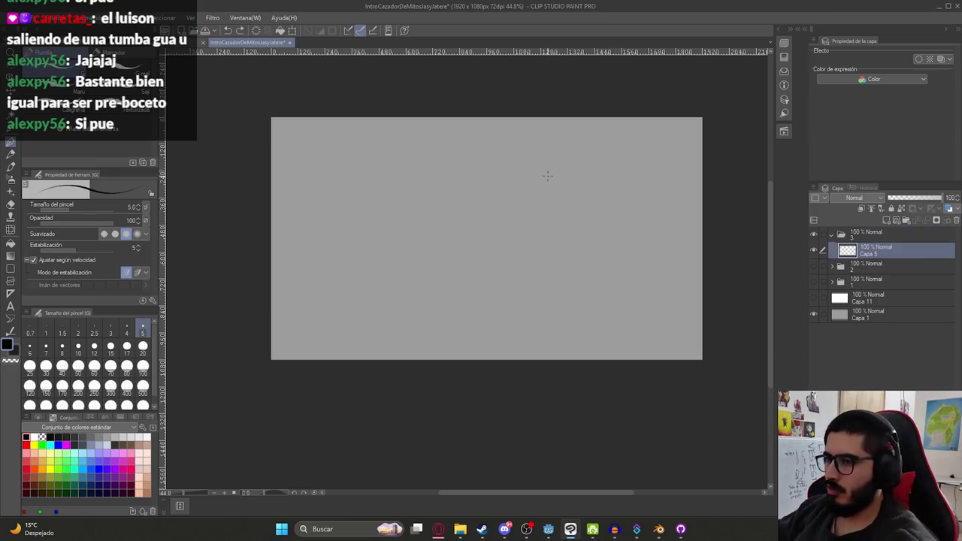
key("ctrl+s")
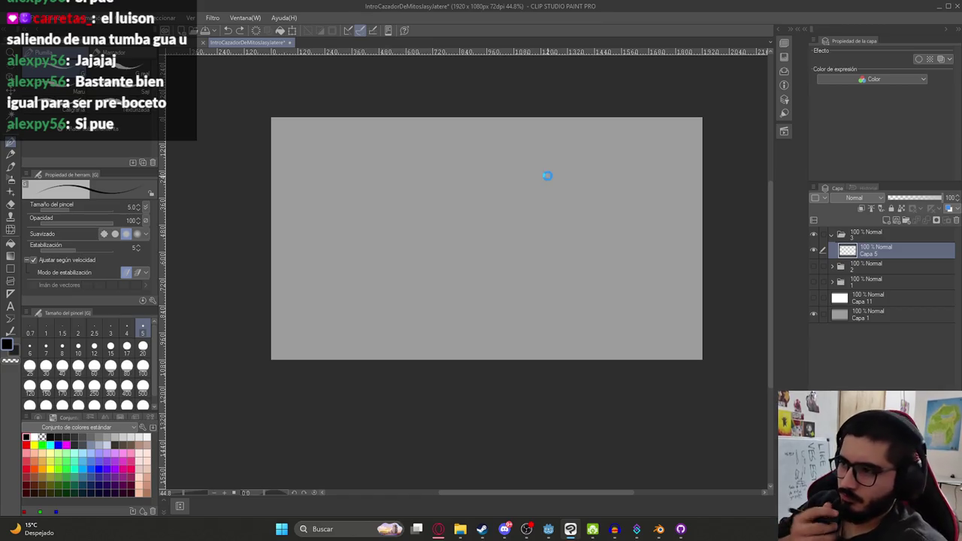
- Try rough ellipse strokes on the blank layer, then undo them
key("alt+Tab")
key("alt+Tab")
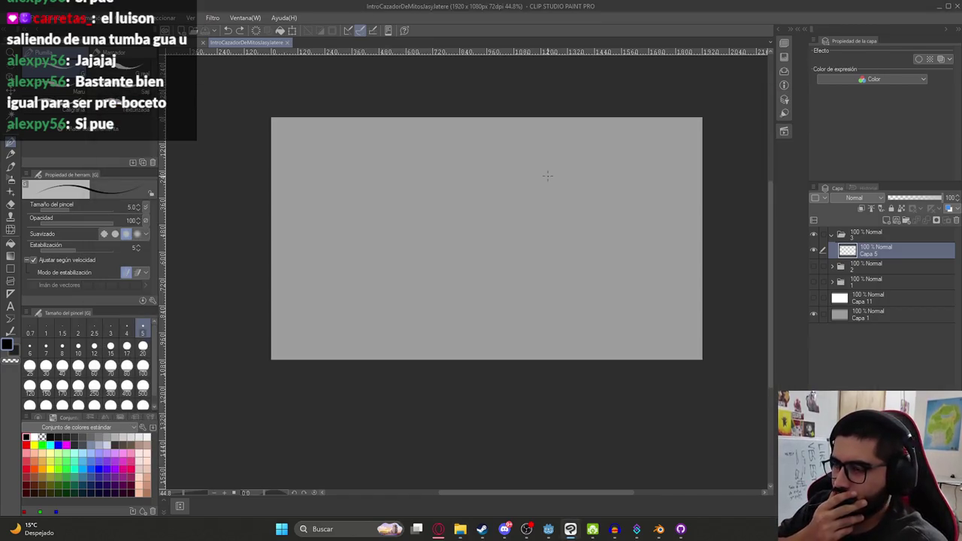
left_click_drag(429, 157, 449, 133)
left_click_drag(432, 126, 414, 184)
left_click_drag(428, 230, 462, 188)
key("ctrl+z")
key("ctrl+z")
key("ctrl+z")
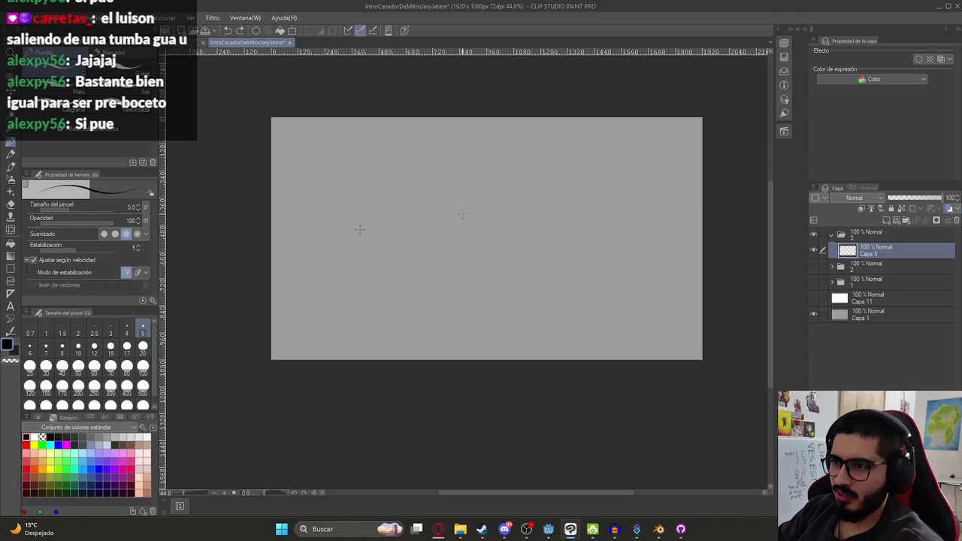
- Sketch the top curve of the creature's head and its shaggy hair
left_click_drag(429, 218, 372, 227)
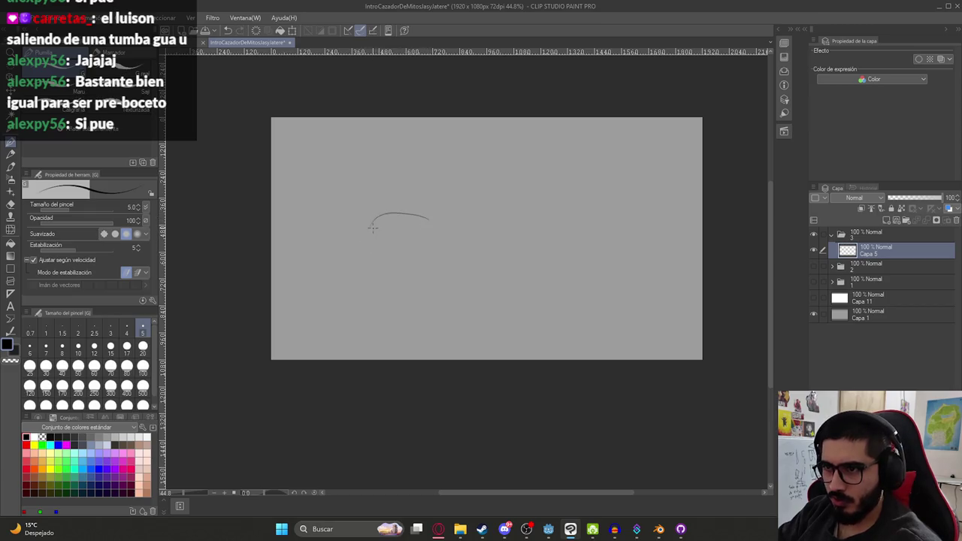
left_click_drag(357, 268, 372, 285)
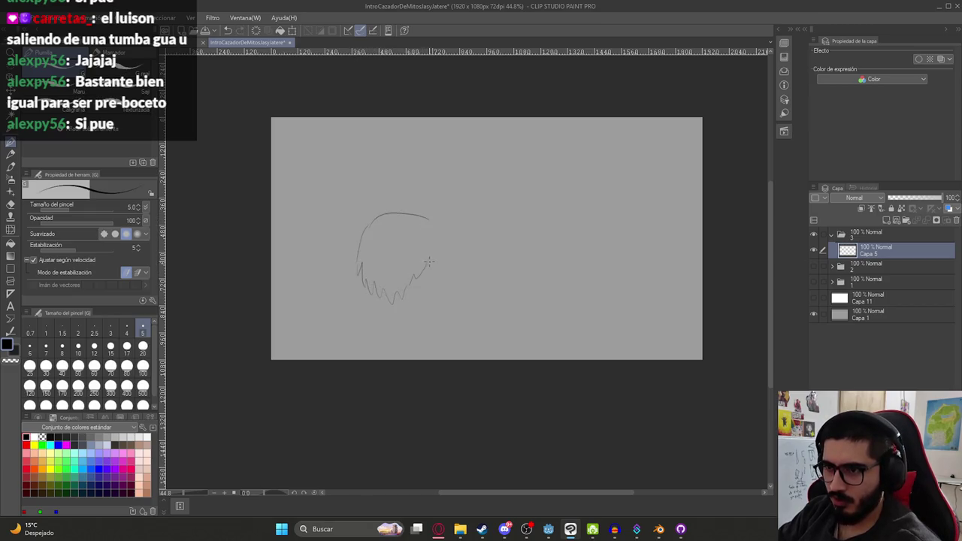
left_click_drag(429, 262, 458, 257)
mouse_move(444, 225)
left_mouse_down()
mouse_move(465, 269)
mouse_move(434, 275)
mouse_move(444, 280)
left_mouse_up()
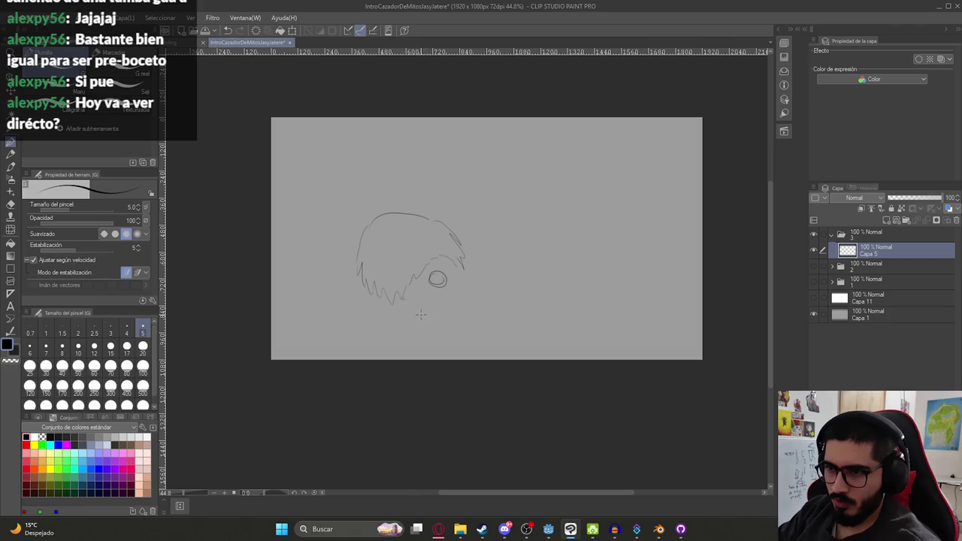
left_click_drag(347, 323, 454, 285)
key("ctrl+z")
- Outline the creature's two hands and draw the mouth line under the hair
left_click_drag(319, 331, 328, 318)
left_click_drag(383, 340, 331, 343)
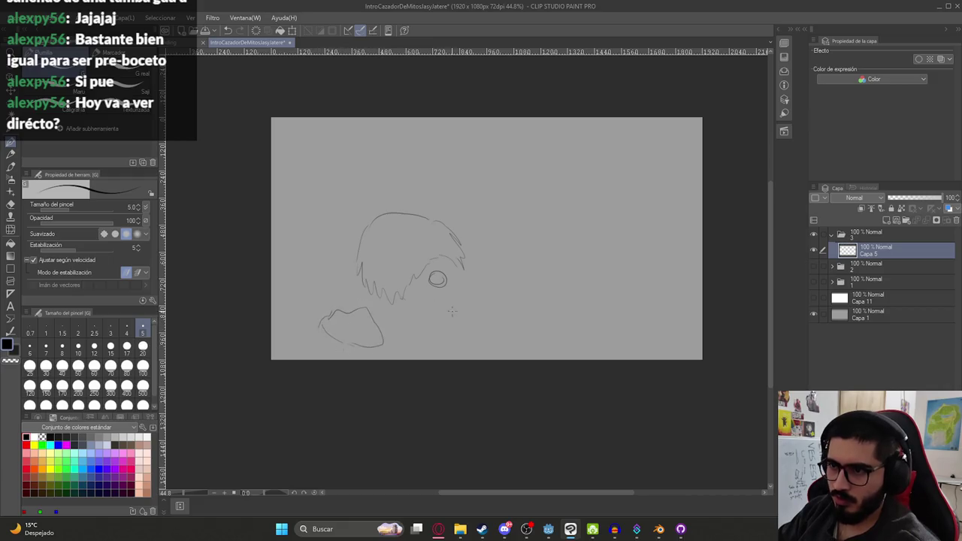
left_click_drag(487, 299, 483, 337)
left_click_drag(526, 307, 485, 338)
left_click_drag(367, 309, 430, 302)
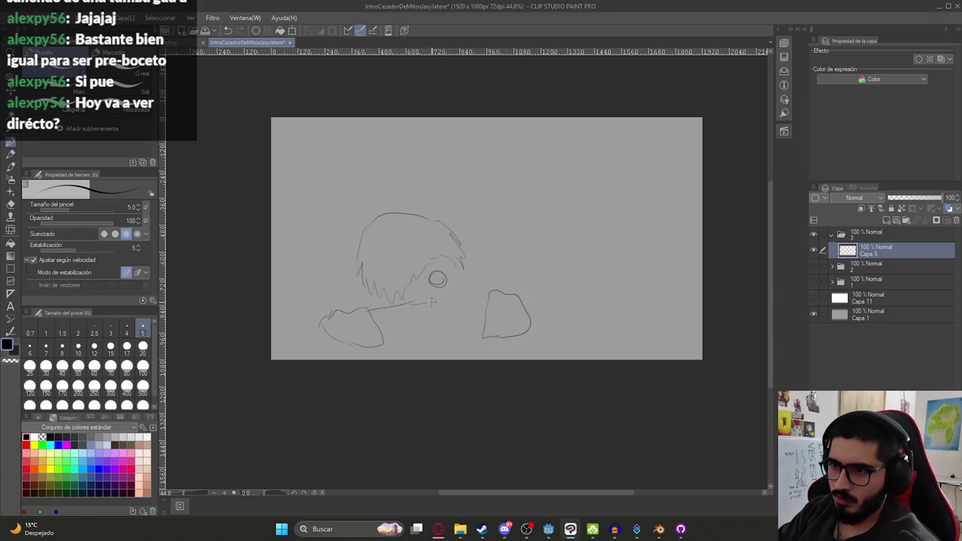
key("ctrl+z")
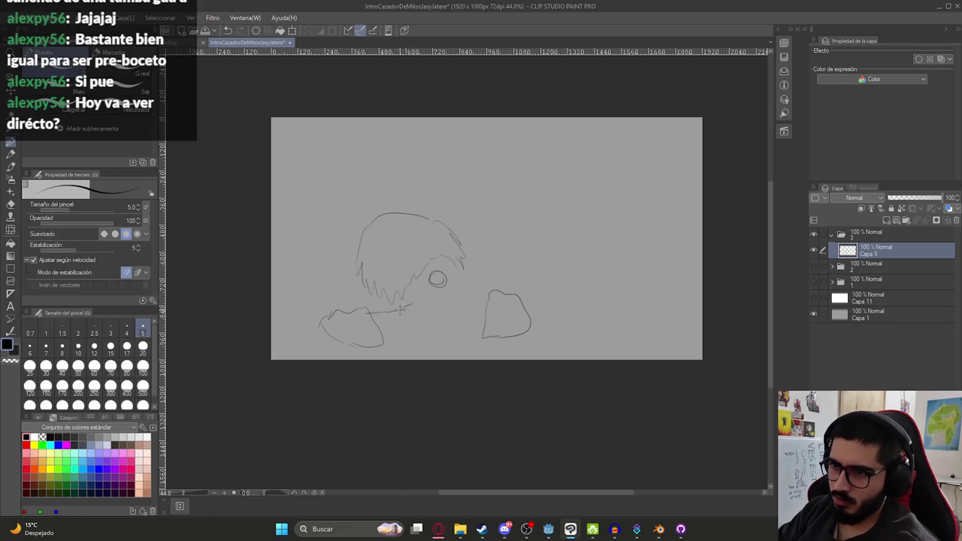
left_click_drag(400, 308, 455, 297)
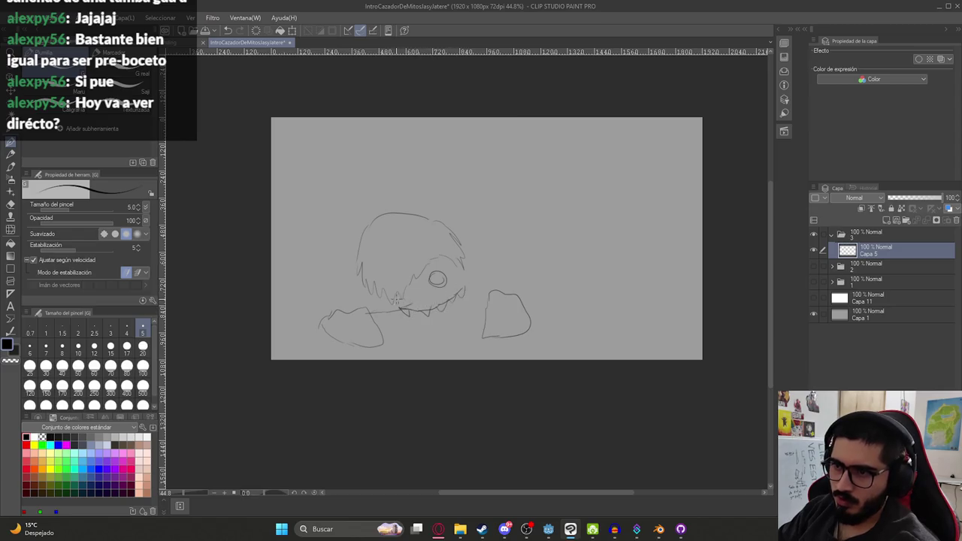
- Add an eye, a tooth, the outstretched arm and spiky blades, then move the sketch lower
left_click_drag(408, 284, 410, 285)
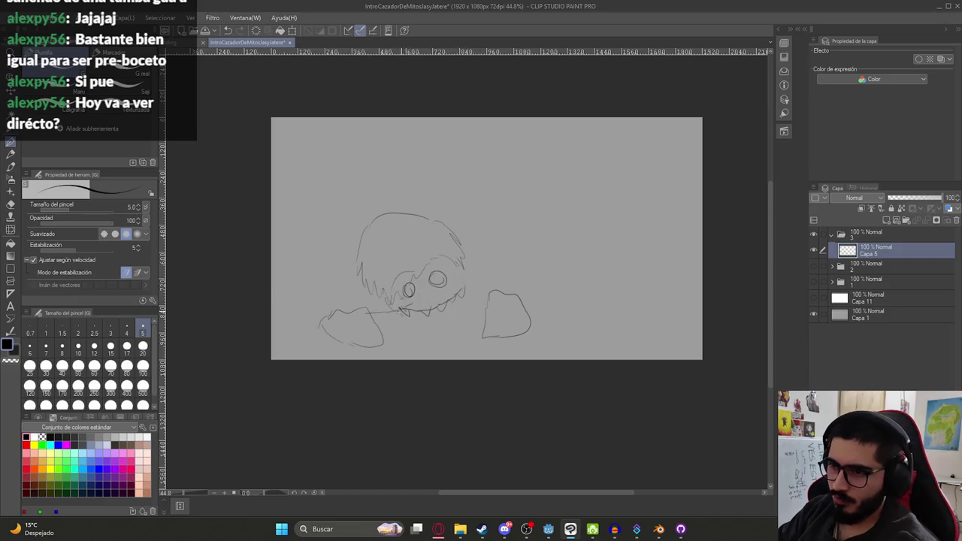
left_click_drag(448, 301, 538, 289)
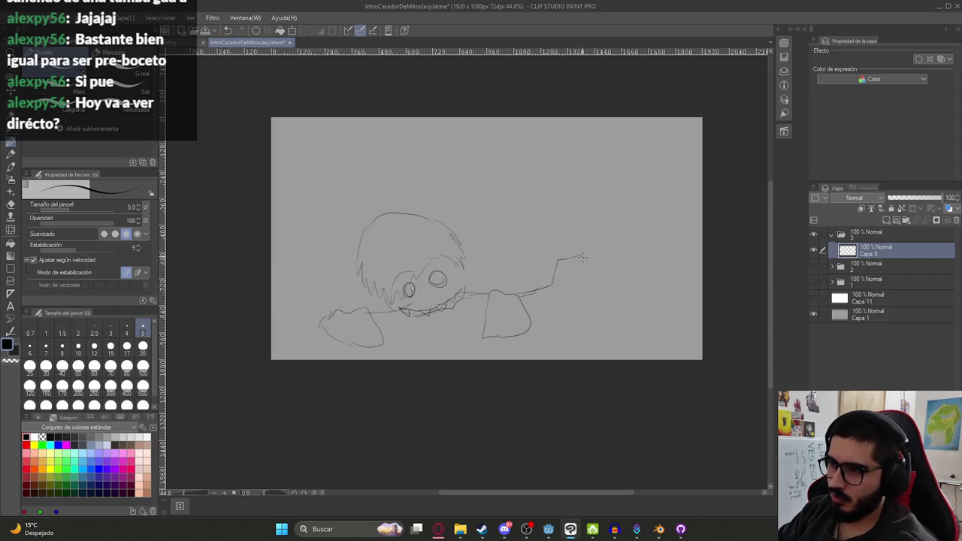
mouse_move(572, 271)
left_mouse_down()
mouse_move(585, 267)
mouse_move(621, 315)
mouse_move(546, 322)
left_mouse_up()
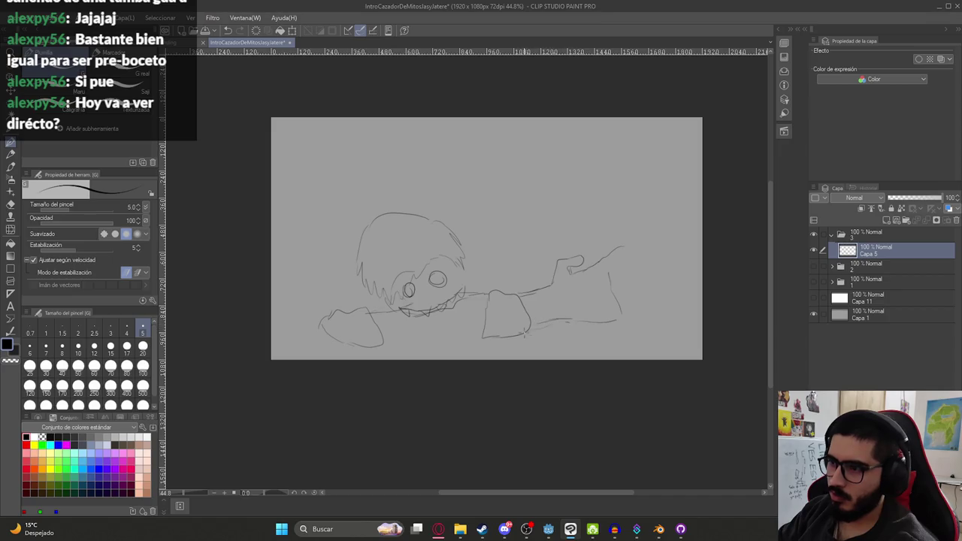
left_click_drag(474, 328, 385, 346)
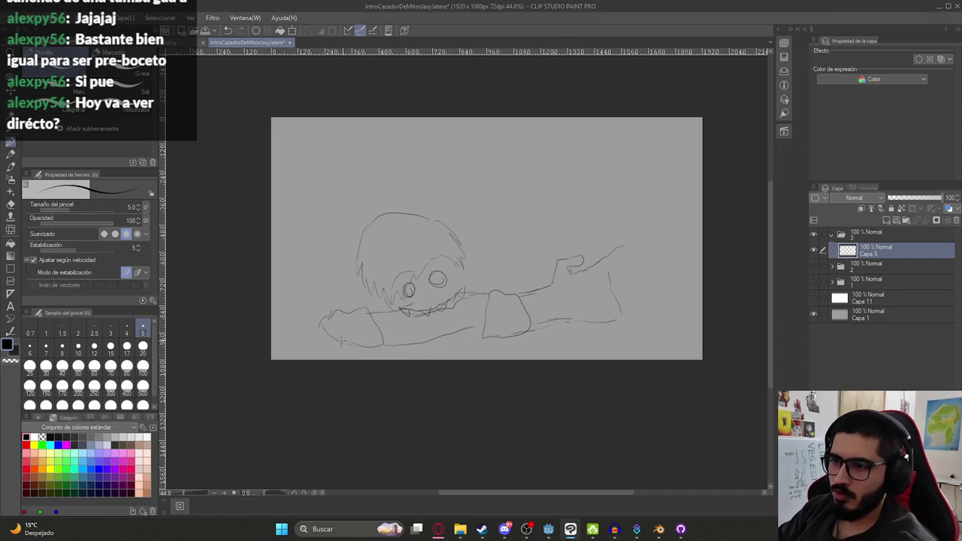
left_click_drag(305, 325, 327, 317)
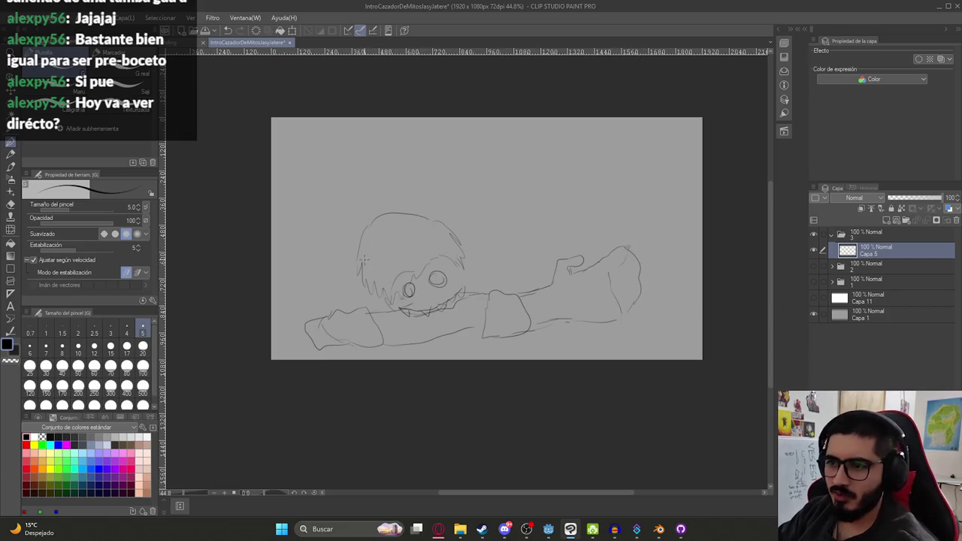
mouse_move(365, 303)
left_mouse_down()
mouse_move(280, 221)
mouse_move(328, 310)
left_mouse_up()
mouse_move(494, 284)
left_mouse_down()
mouse_move(505, 215)
mouse_move(515, 323)
left_mouse_up()
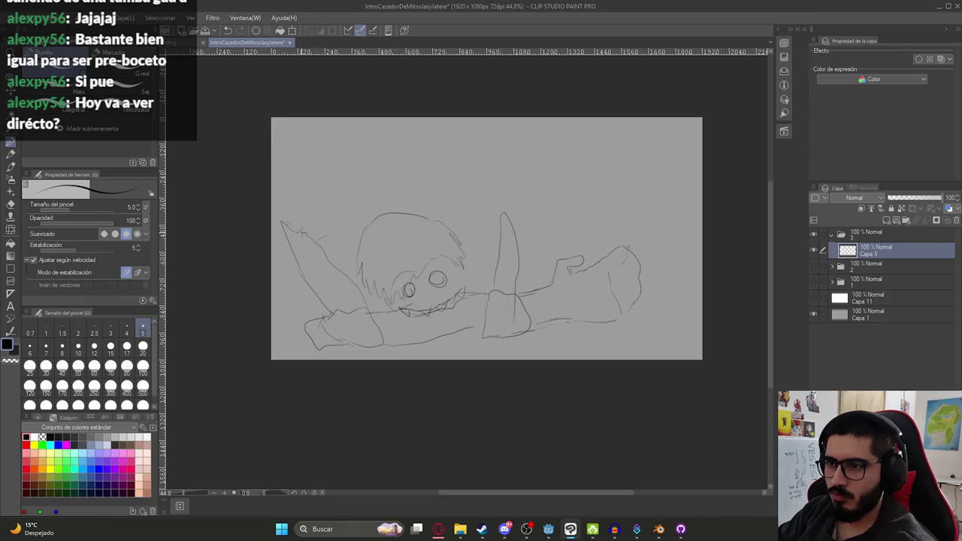
mouse_move(343, 224)
left_mouse_down()
mouse_move(382, 214)
mouse_move(503, 225)
left_mouse_up()
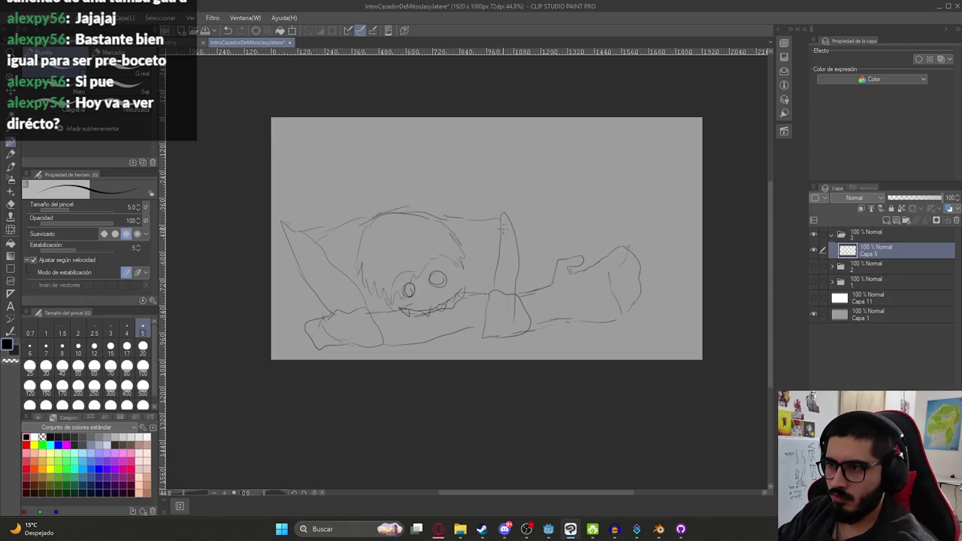
key("k")
left_click_drag(504, 301, 501, 332)
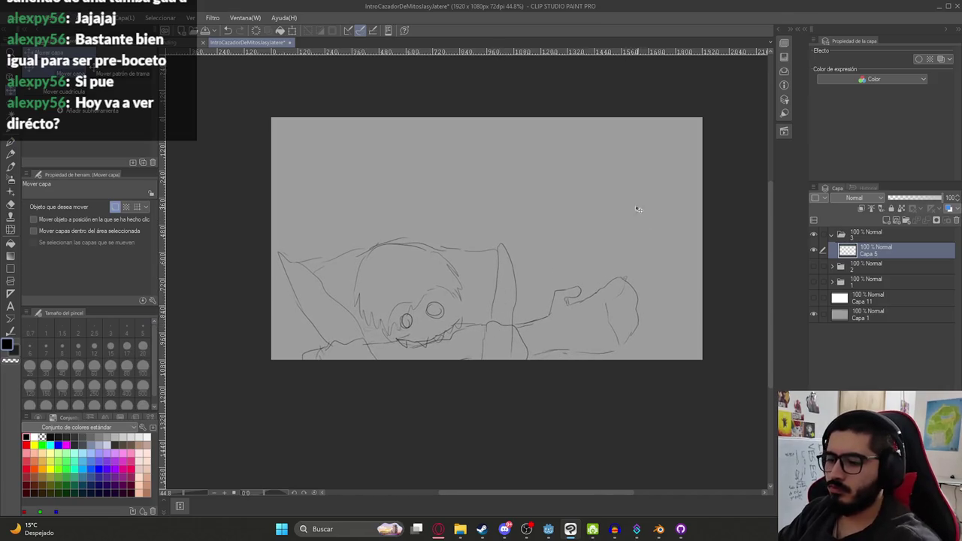
- Zoom in and erase stray lines around the creature's left eye and teeth
key("p")
left_click_drag(565, 194, 567, 201)
key("ctrl+z")
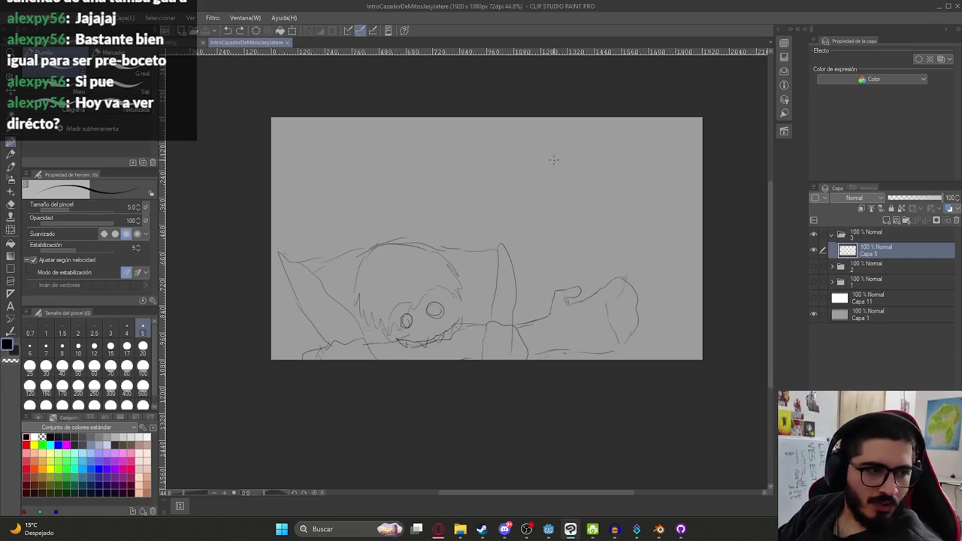
scroll(522, 172, "up", 2)
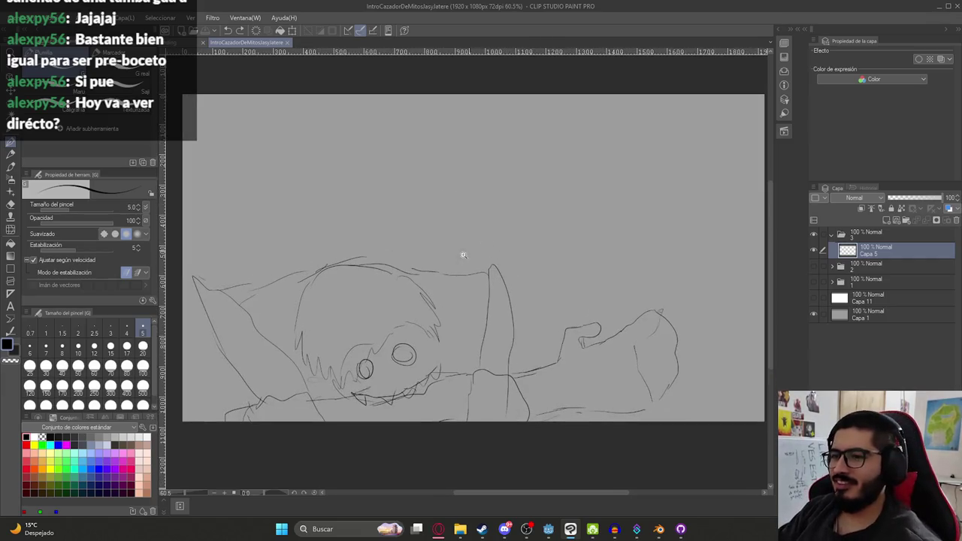
key("e")
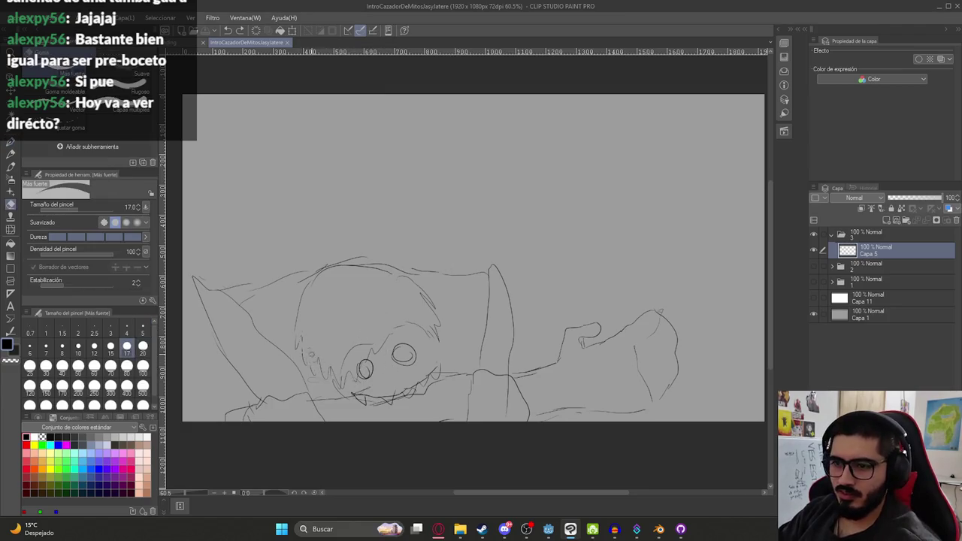
left_click_drag(315, 341, 362, 344)
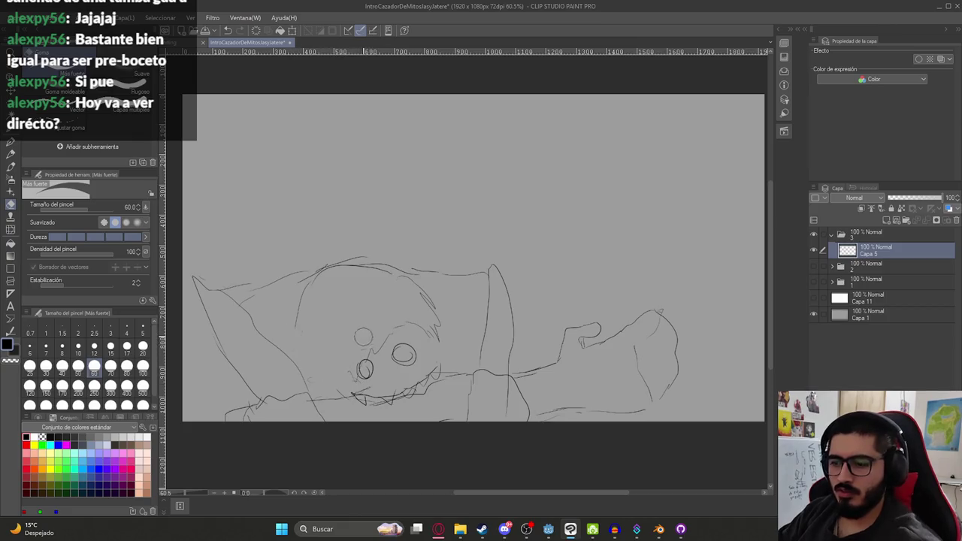
- Redraw small strokes above the right eye, beside the left eye, and on the pillow
key("p")
left_click_drag(390, 330, 426, 332)
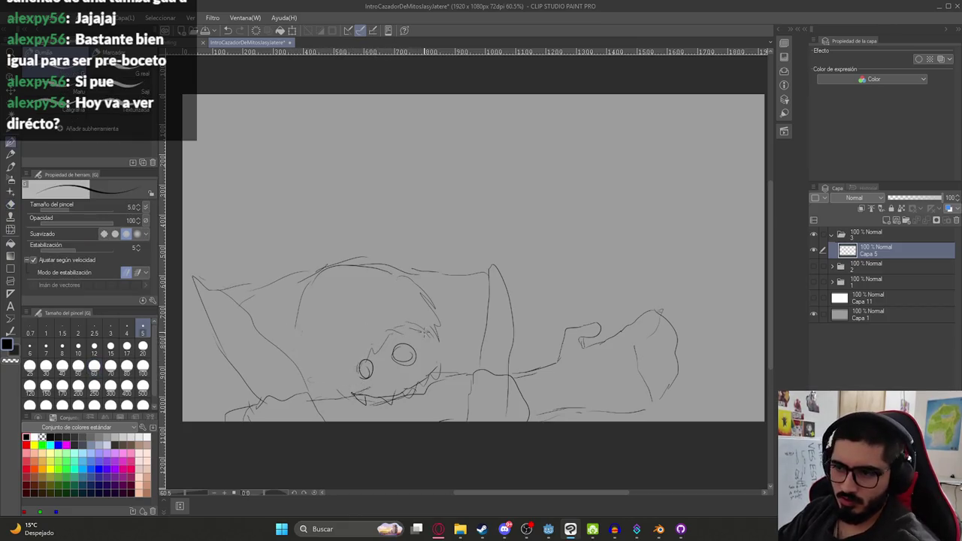
mouse_move(364, 348)
left_mouse_down()
mouse_move(360, 339)
mouse_move(323, 379)
mouse_move(301, 349)
mouse_move(299, 292)
left_mouse_up()
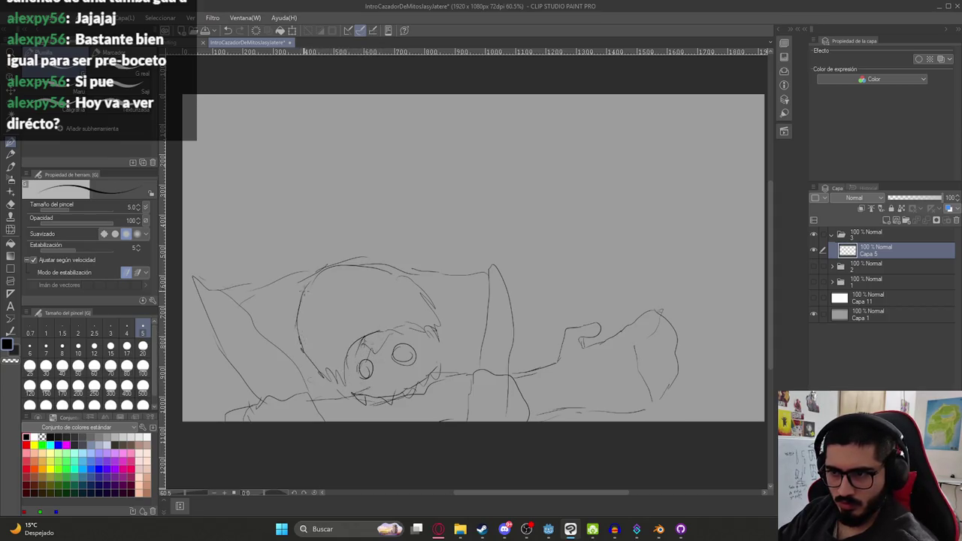
left_click_drag(202, 291, 211, 311)
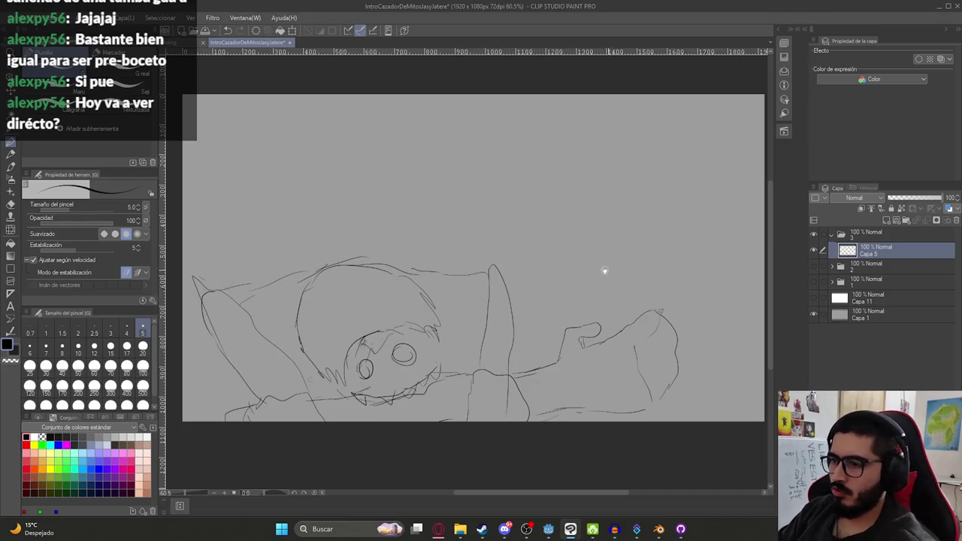
scroll(603, 270, "right", 1)
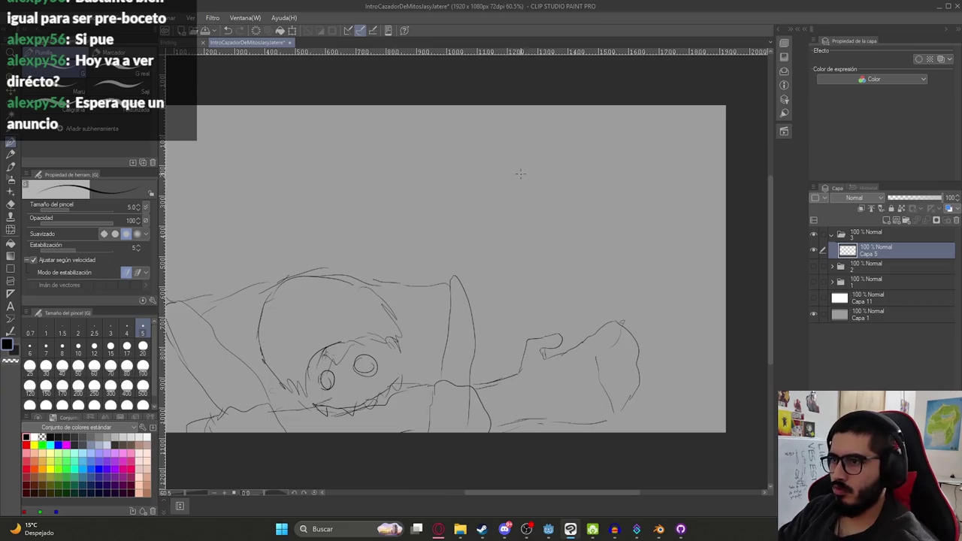
- Sketch the small hatted hunter figure near the top right of the panel
left_click_drag(517, 176, 579, 177)
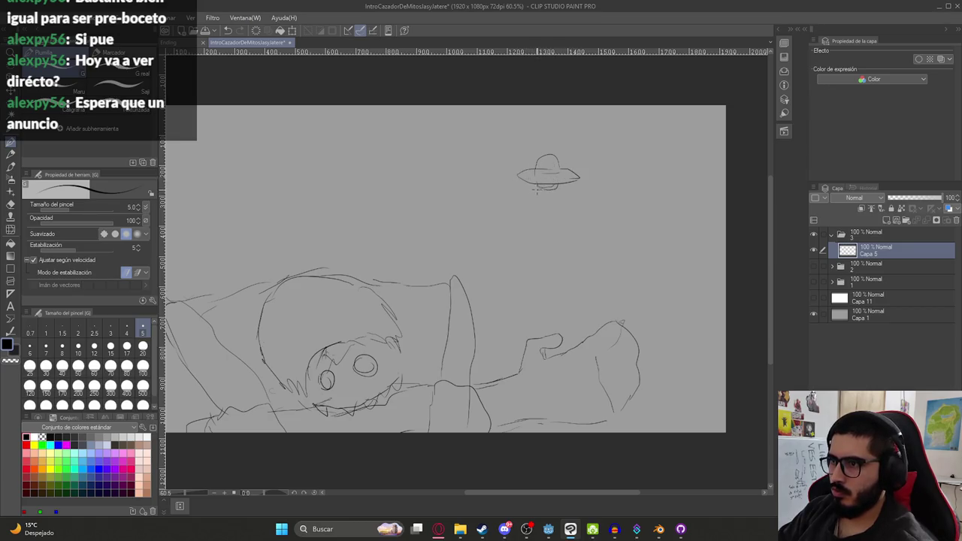
left_click_drag(532, 197, 527, 223)
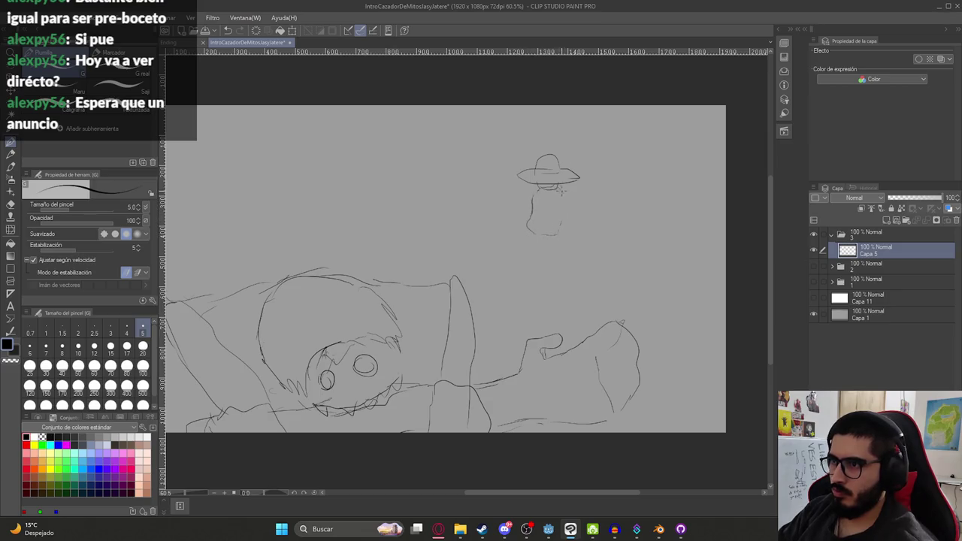
mouse_move(561, 203)
left_mouse_down()
mouse_move(579, 214)
mouse_move(569, 239)
left_mouse_up()
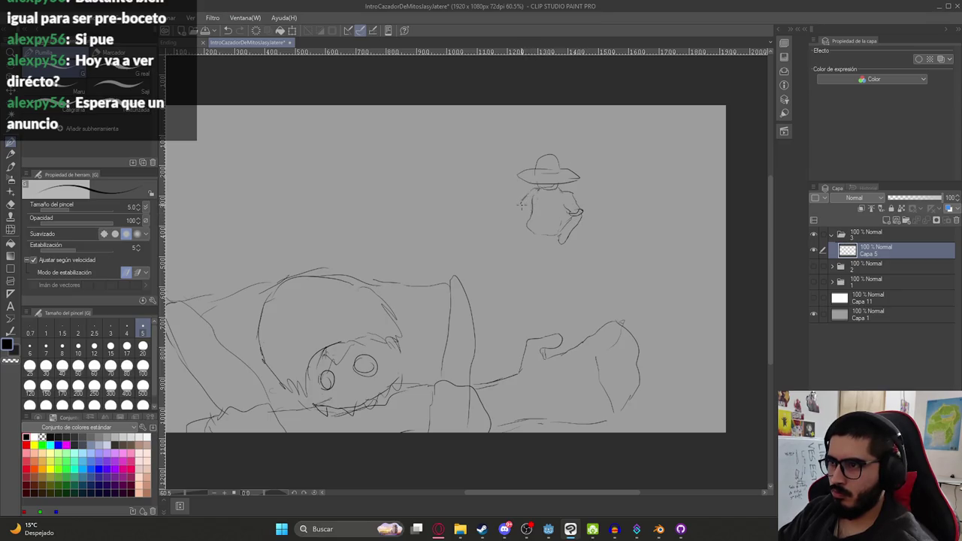
mouse_move(521, 201)
left_mouse_down()
mouse_move(525, 217)
mouse_move(507, 230)
left_mouse_up()
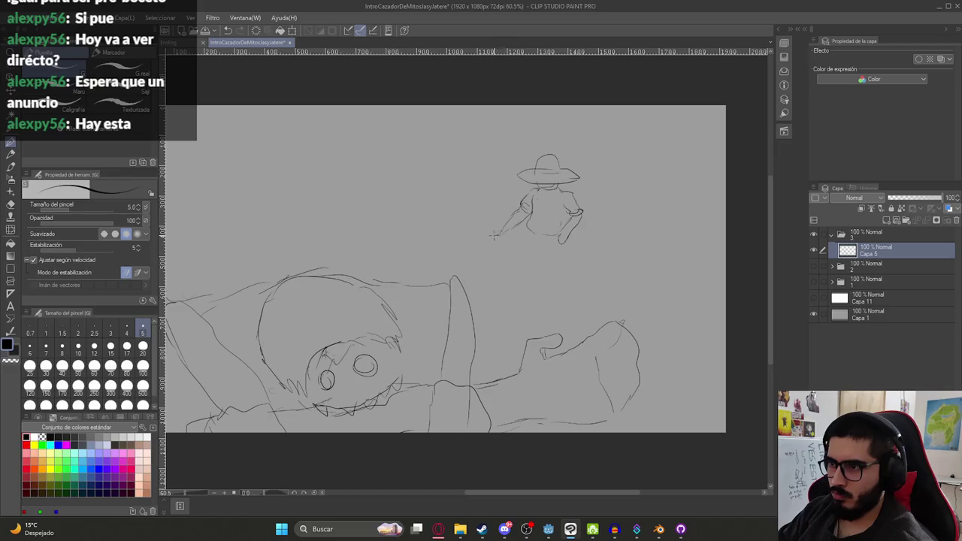
- Draw a long diagonal line from the hunter's hand, then his legs and right foot
key("ctrl+z")
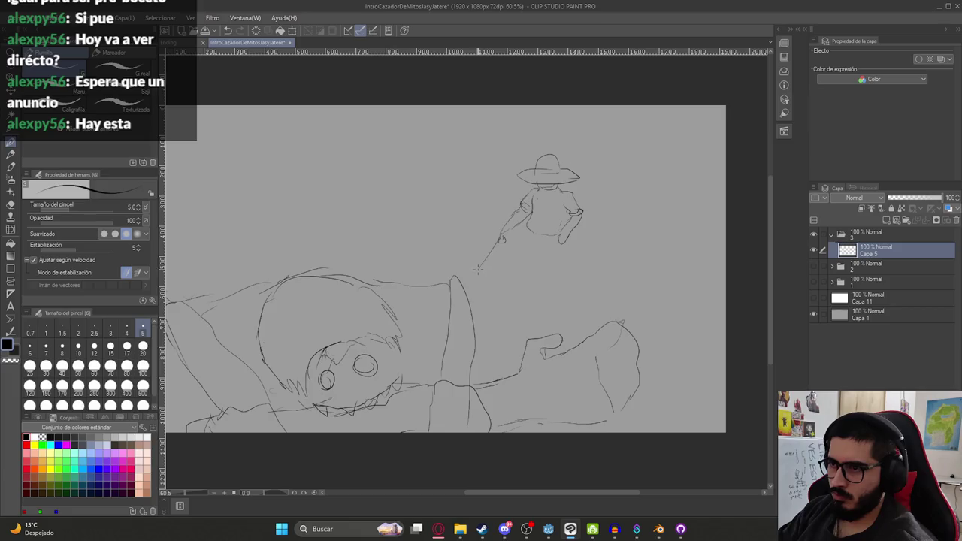
left_click_drag(481, 267, 501, 240)
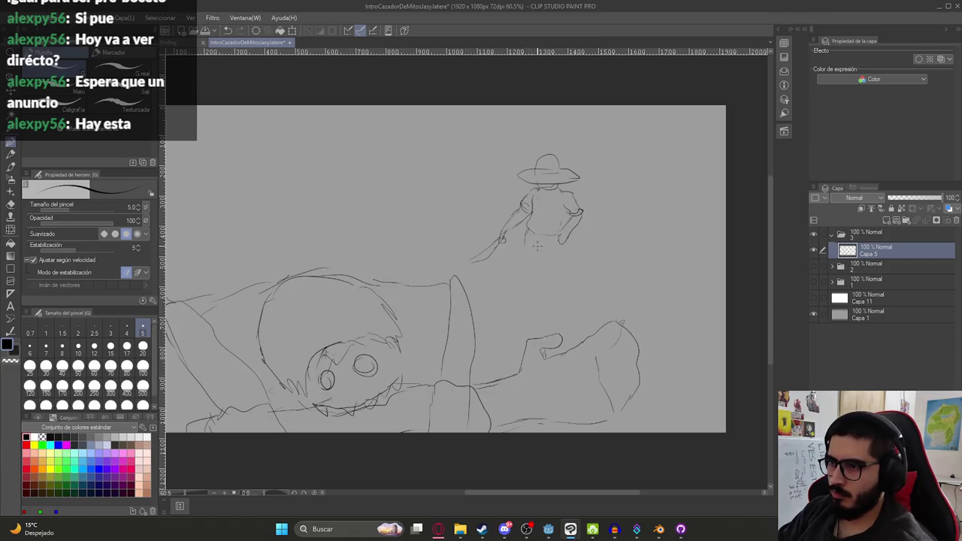
left_click_drag(529, 242, 532, 272)
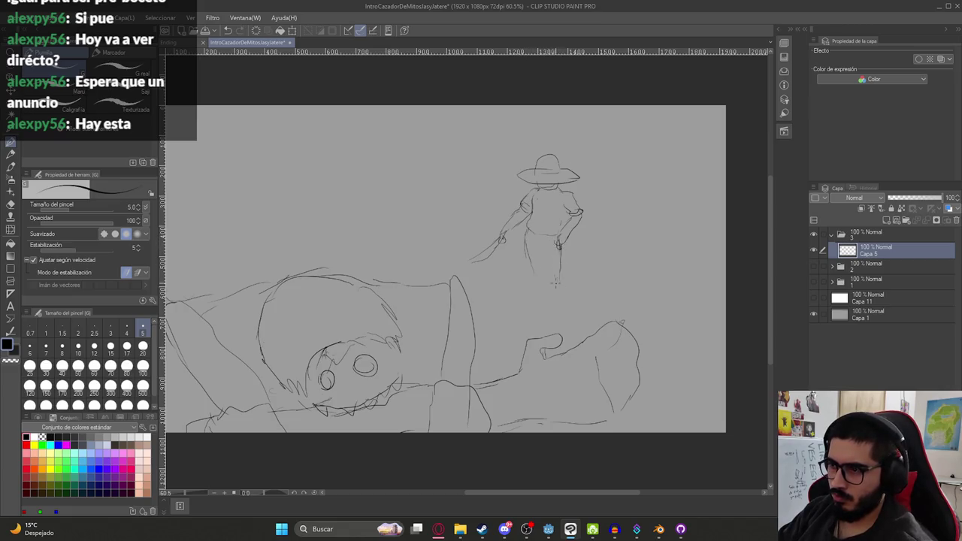
mouse_move(554, 292)
left_mouse_down()
mouse_move(560, 276)
mouse_move(540, 284)
mouse_move(549, 311)
left_mouse_up()
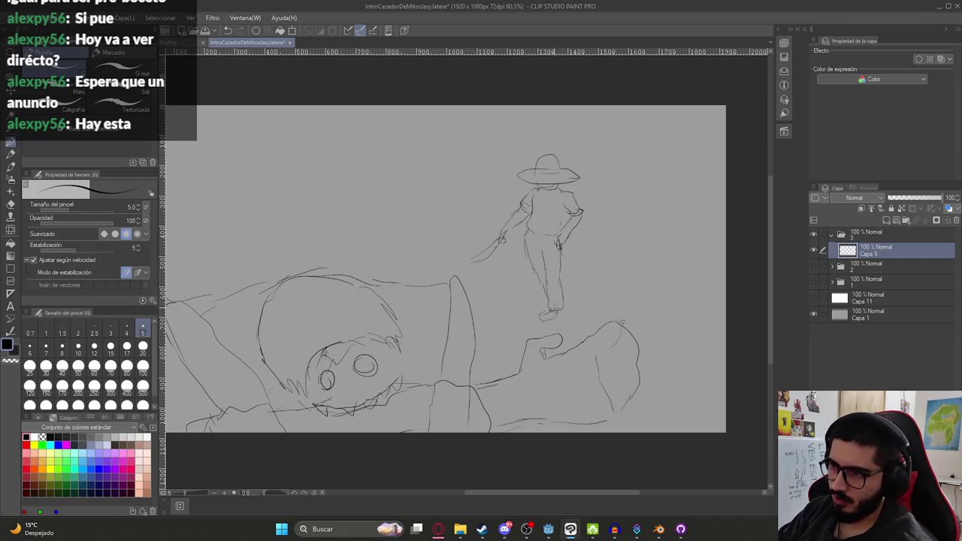
mouse_move(555, 305)
left_mouse_down()
mouse_move(552, 322)
mouse_move(561, 320)
left_mouse_up()
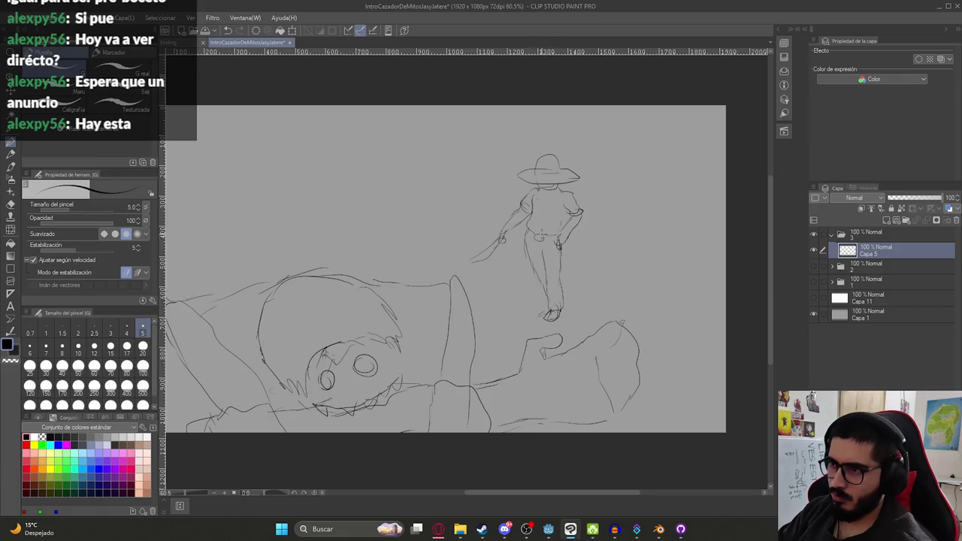
- Lasso the hunter and transform him up and to the right
left_click_drag(553, 242, 527, 235)
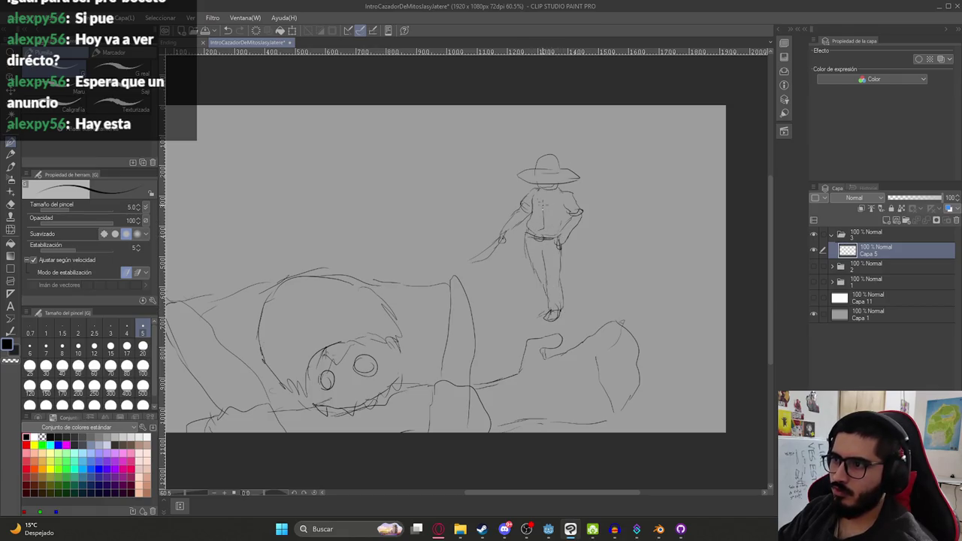
scroll(569, 204, "down", 3)
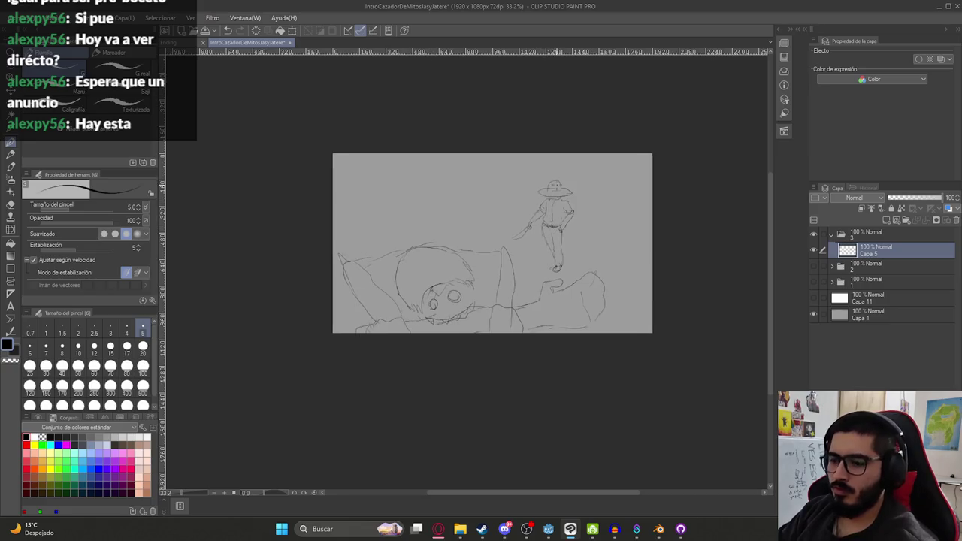
key("m")
scroll(559, 191, "up", 2)
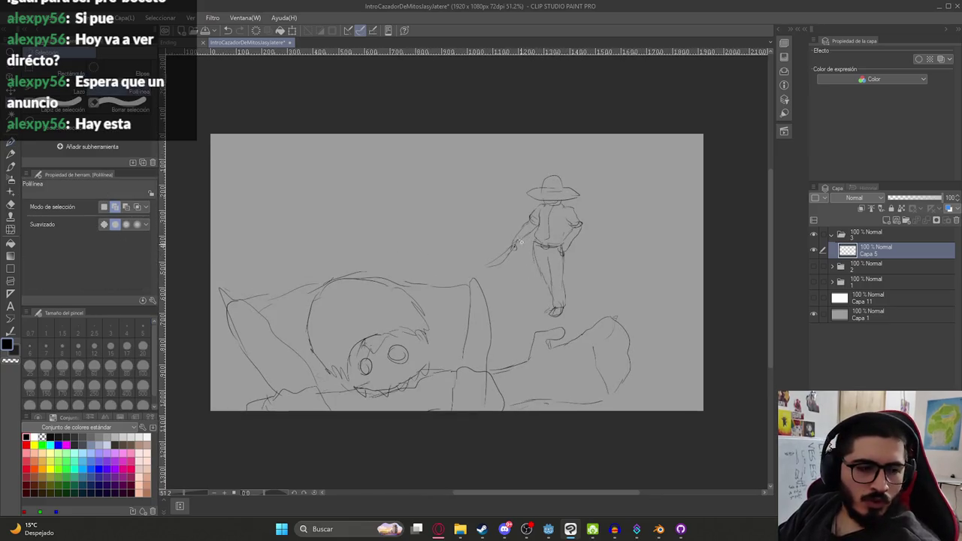
left_click(113, 88)
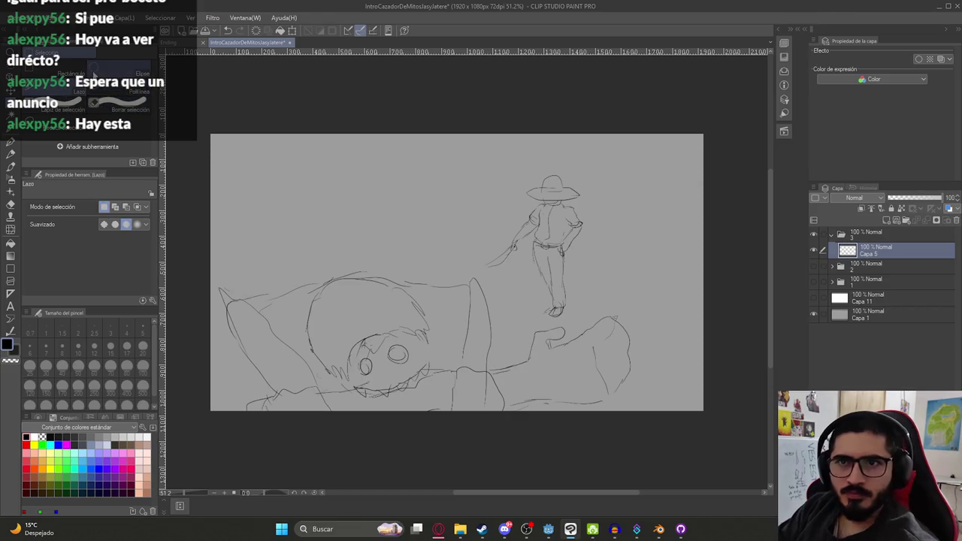
mouse_move(535, 153)
left_mouse_down()
mouse_move(627, 216)
mouse_move(624, 184)
left_mouse_up()
key("ctrl+t")
left_click_drag(548, 252, 559, 239)
key("Return")
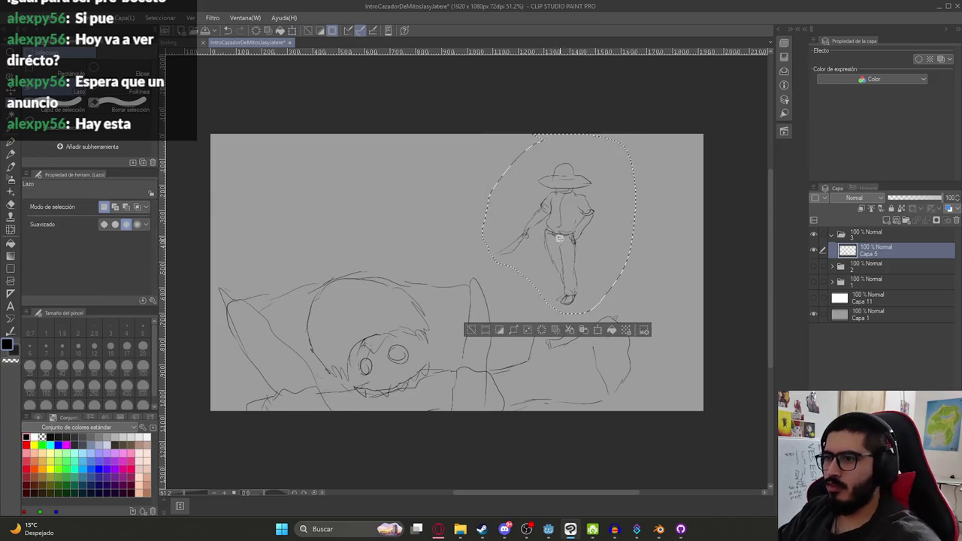
key("ctrl+d")
- Add a short ground line and arcs over the creature's head, and erase its teeth
key("p")
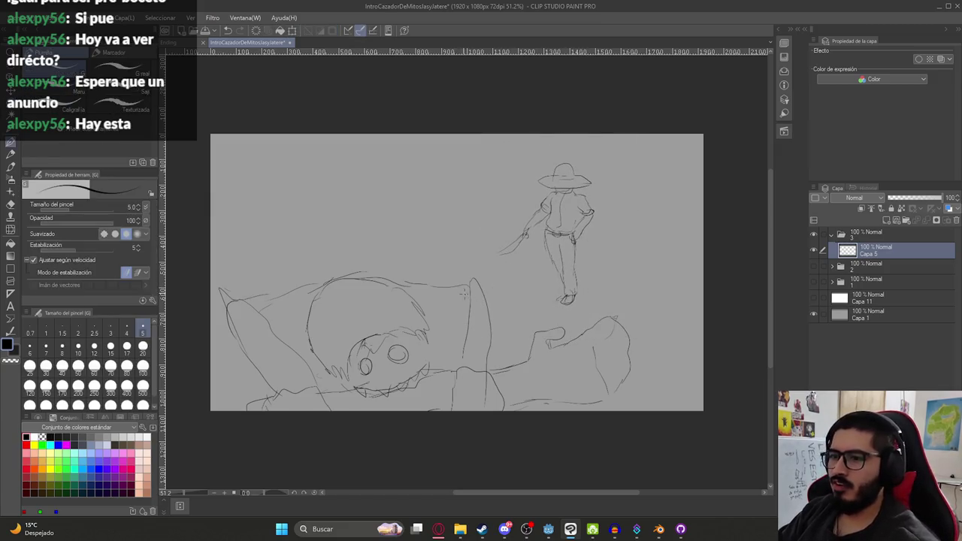
left_click_drag(454, 310, 480, 308)
mouse_move(275, 334)
left_mouse_down()
mouse_move(309, 312)
mouse_move(347, 233)
mouse_move(389, 239)
mouse_move(422, 270)
left_mouse_up()
left_click_drag(363, 244, 428, 283)
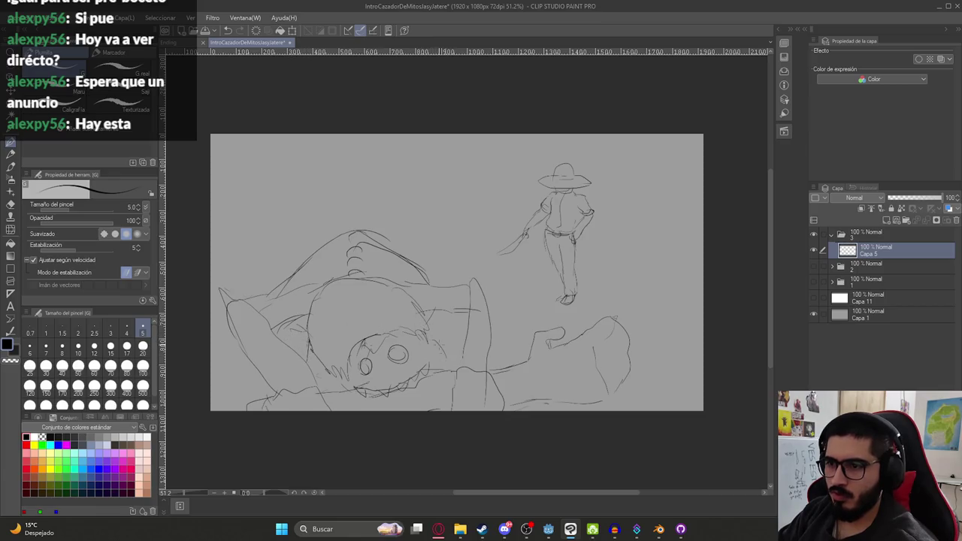
key("e")
mouse_move(368, 396)
left_mouse_down()
mouse_move(426, 370)
mouse_move(357, 393)
mouse_move(373, 391)
left_mouse_up()
key("p")
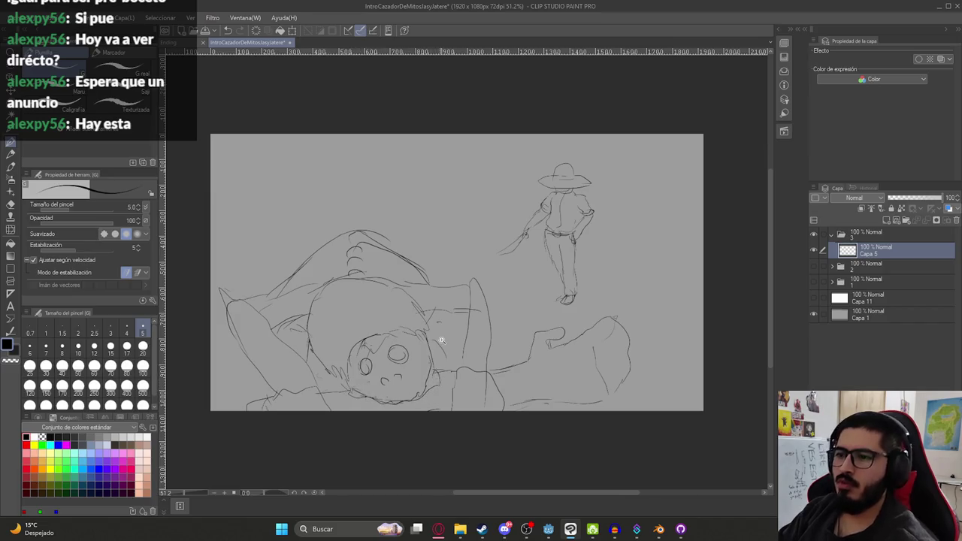
scroll(435, 375, "down", 3)
scroll(448, 237, "up", 2)
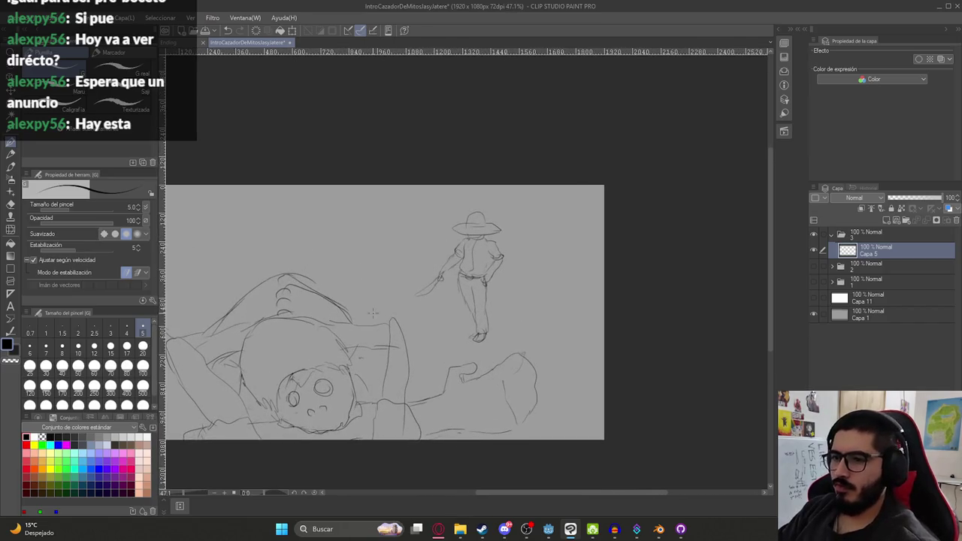
key("ctrl+z")
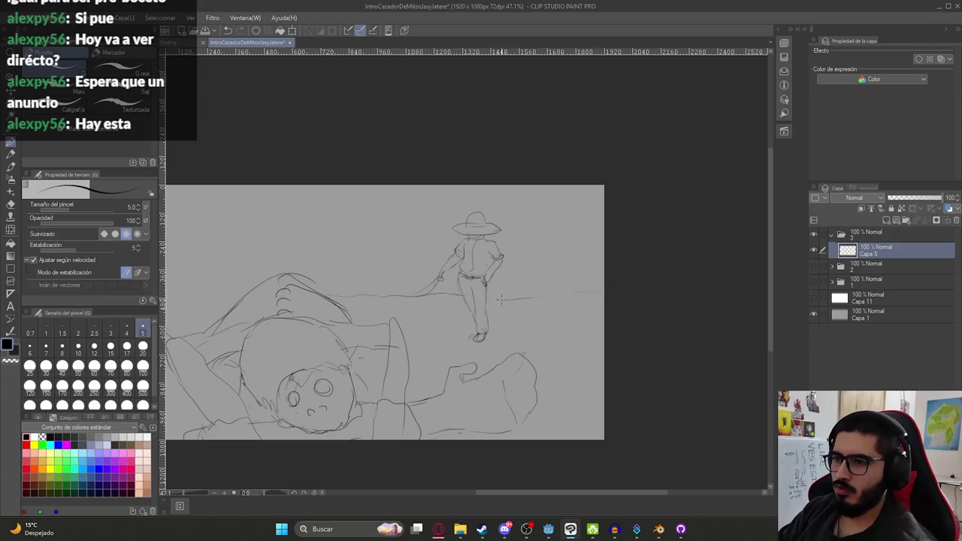
- Sketch a rounded gravestone and grave crosses along the horizon
mouse_move(278, 300)
left_mouse_down()
mouse_move(368, 274)
mouse_move(284, 244)
left_mouse_up()
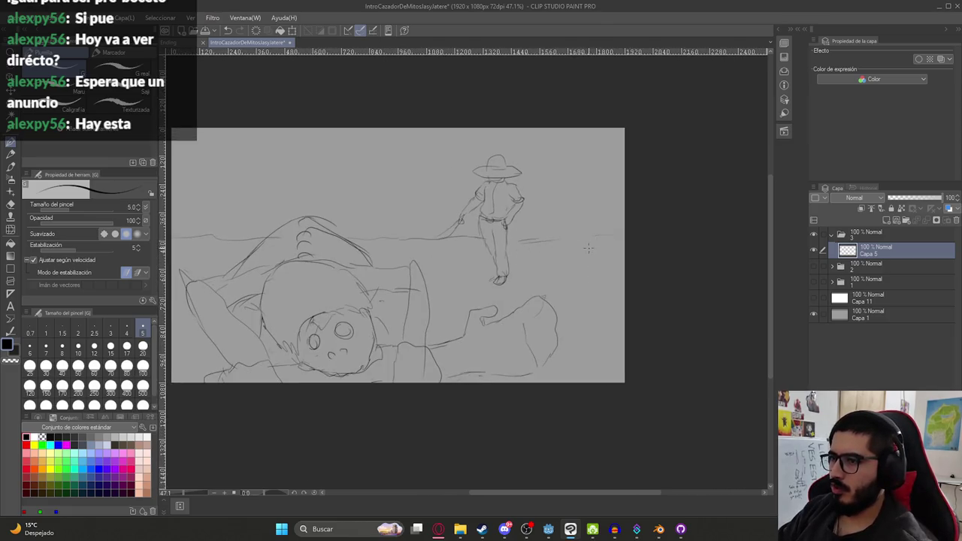
key("ctrl+z")
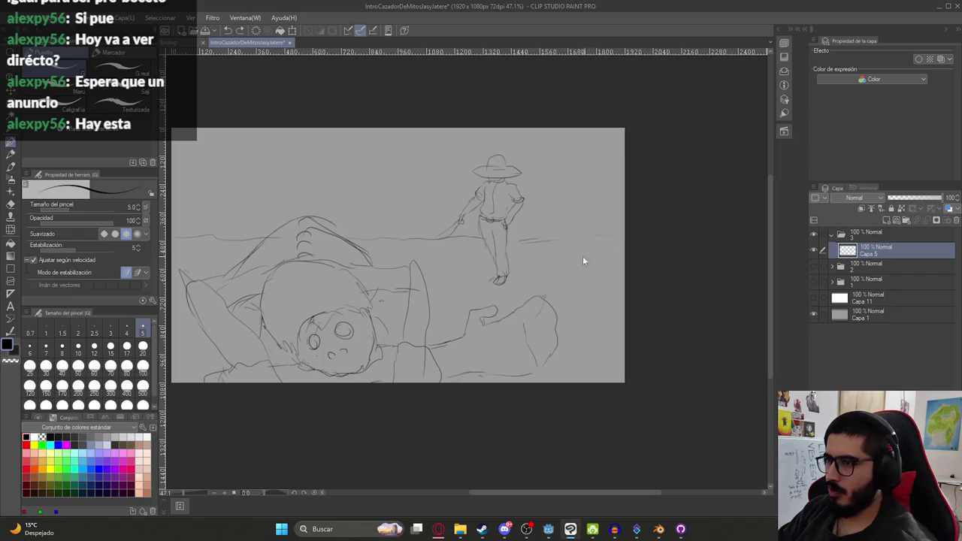
left_click_drag(606, 236, 606, 266)
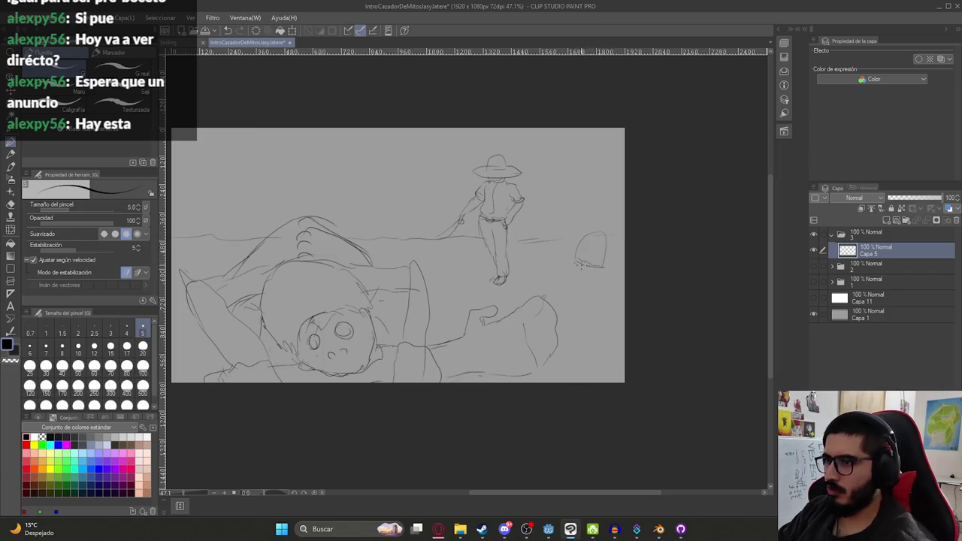
left_click_drag(518, 250, 600, 230)
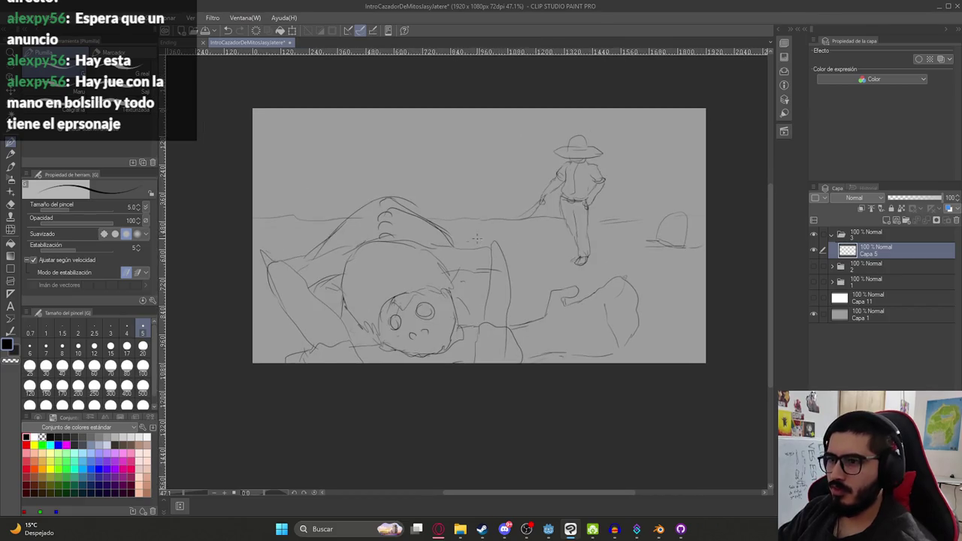
mouse_move(475, 240)
left_mouse_down()
mouse_move(458, 233)
mouse_move(481, 238)
left_mouse_up()
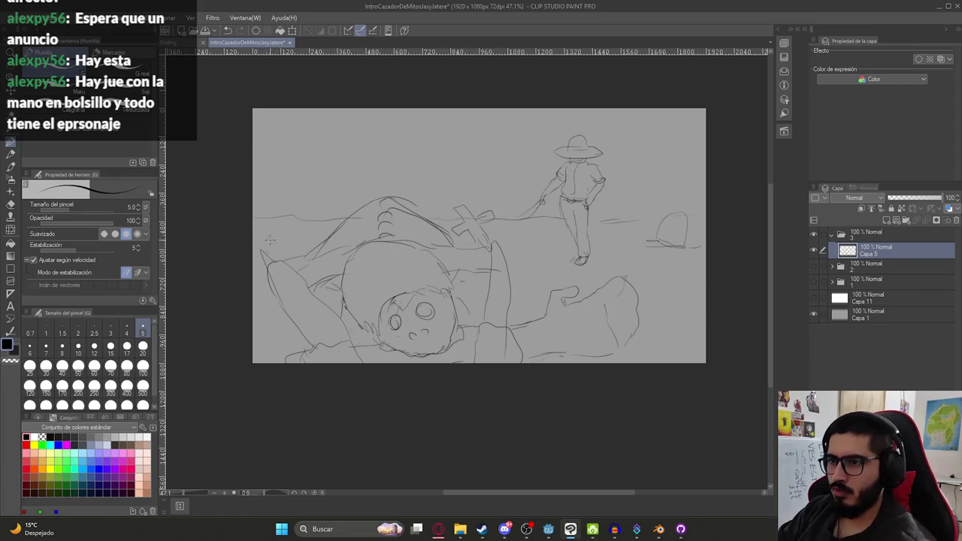
left_click_drag(277, 224, 273, 213)
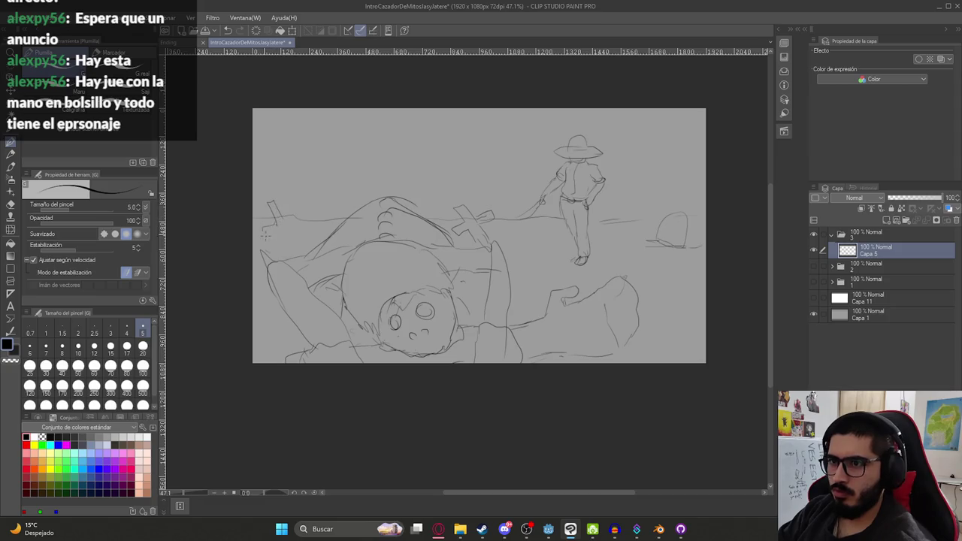
key("ctrl+z")
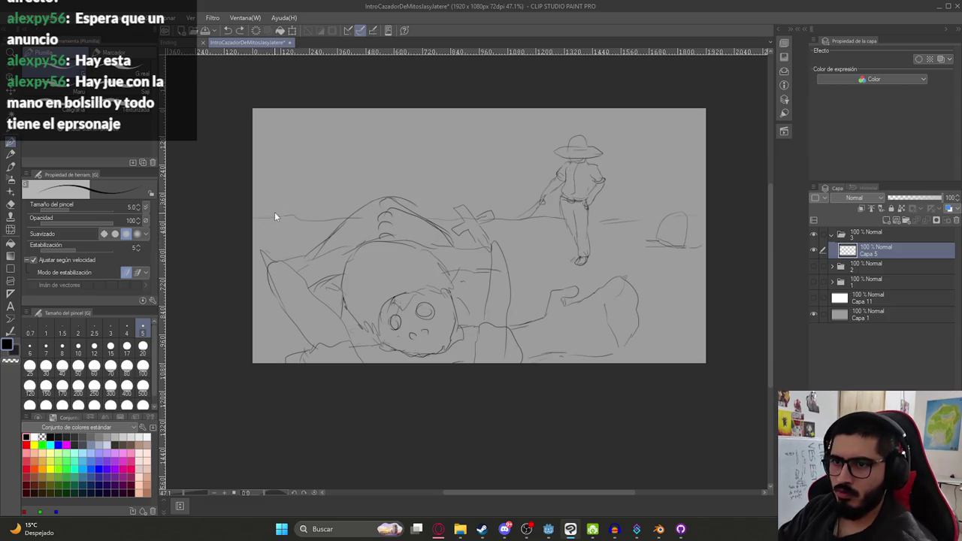
mouse_move(275, 207)
left_mouse_down()
mouse_move(283, 209)
mouse_move(275, 223)
left_mouse_up()
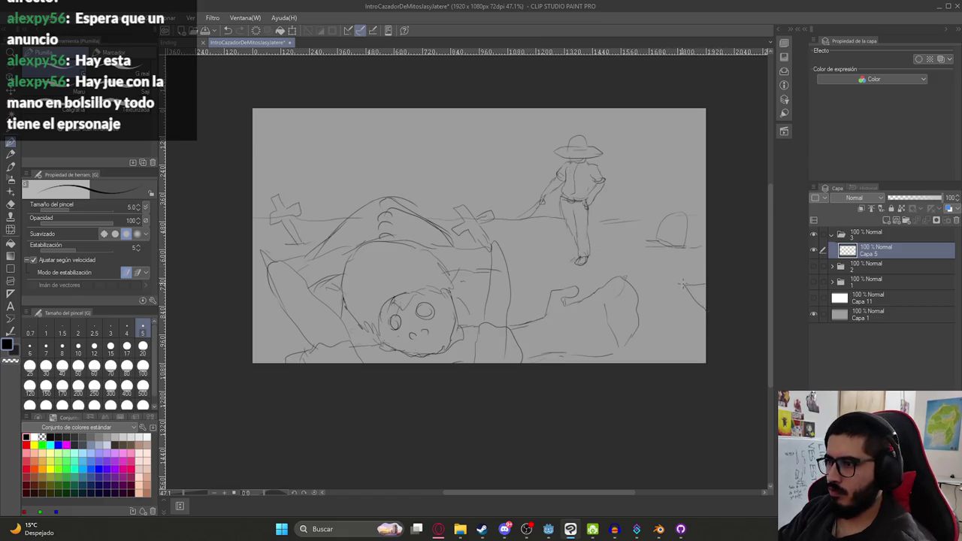
- Draw a round full moon at the top of the panel and save the file
scroll(584, 259, "down", 2)
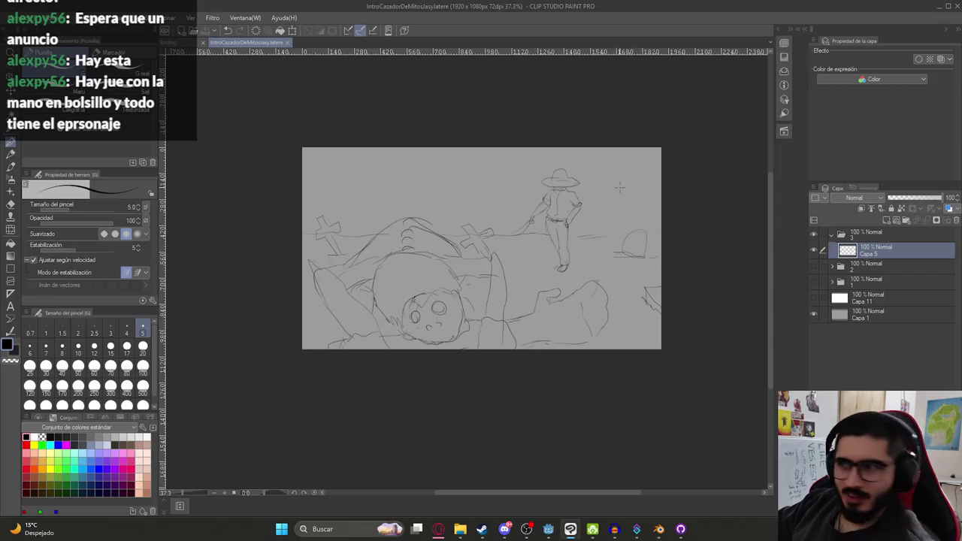
scroll(607, 245, "up", 2)
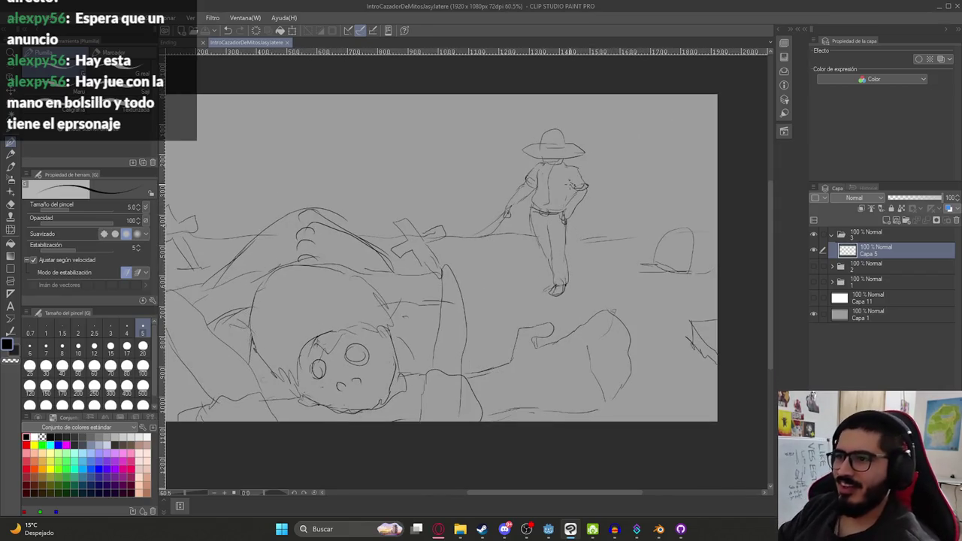
left_click_drag(572, 185, 553, 188)
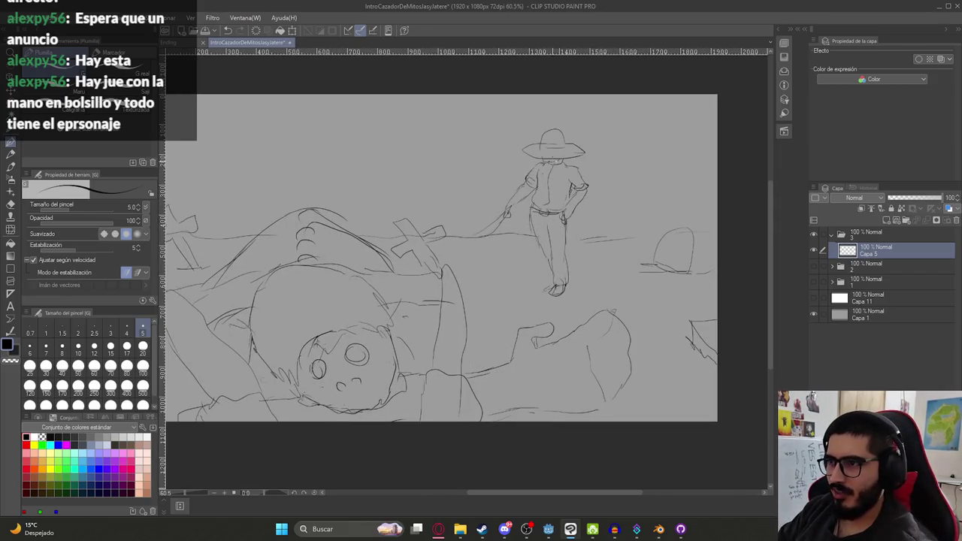
key("ctrl+z")
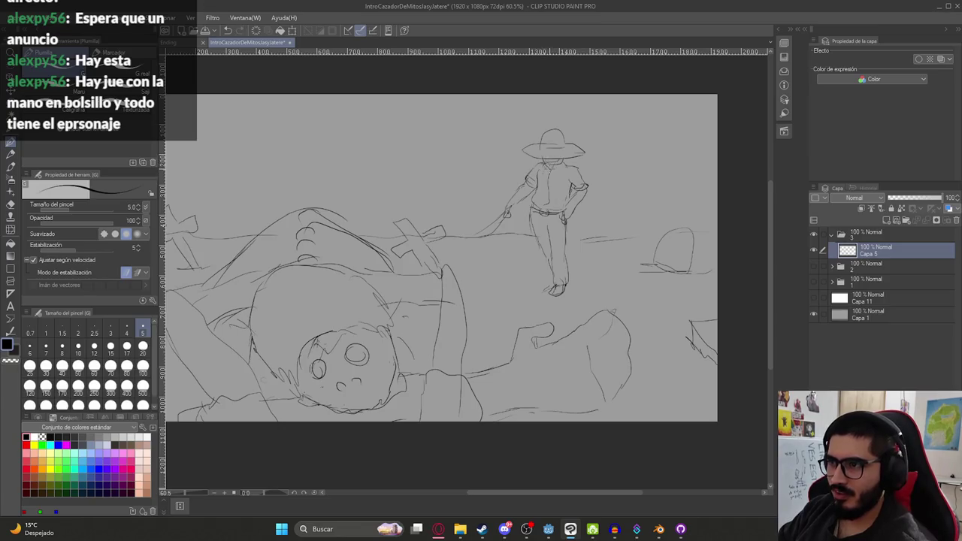
scroll(549, 187, "down", 2)
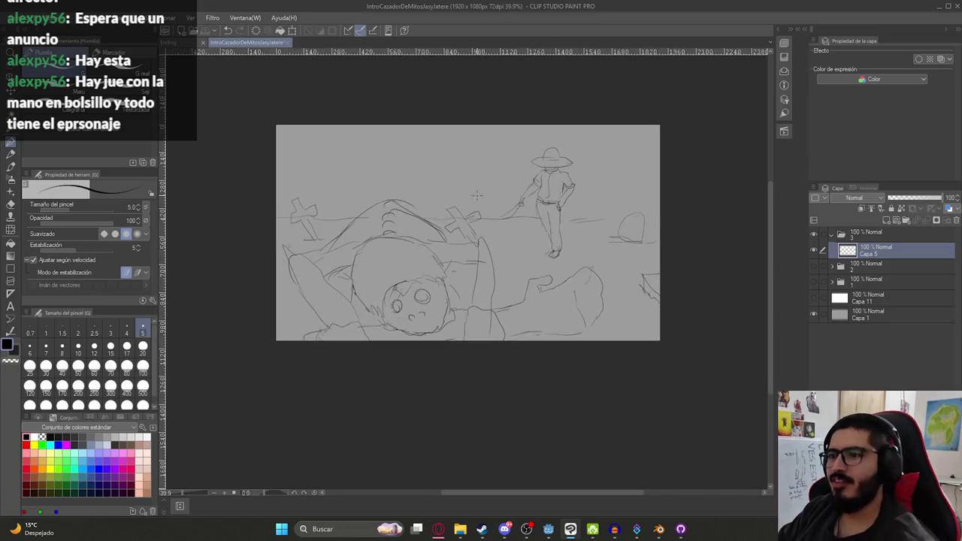
left_click_drag(465, 128, 467, 127)
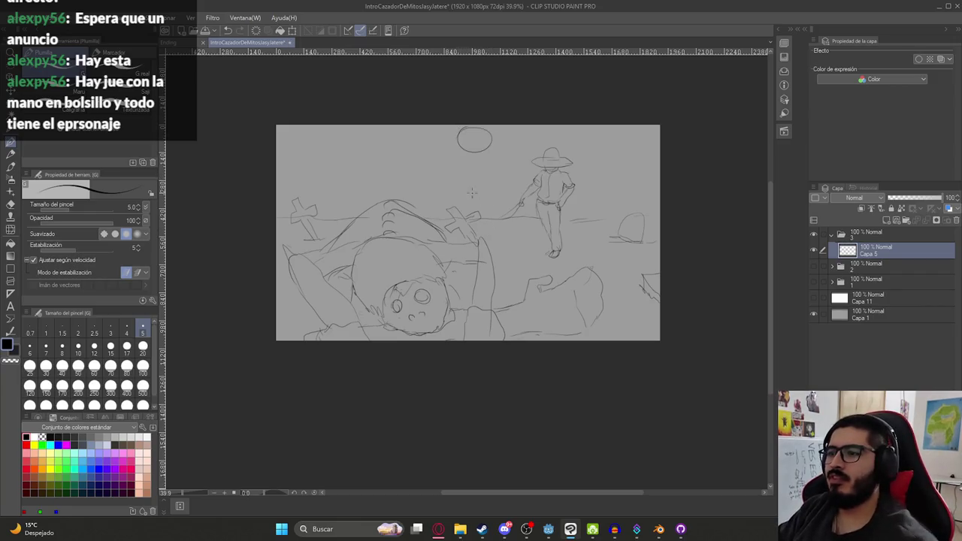
key("ctrl+s")
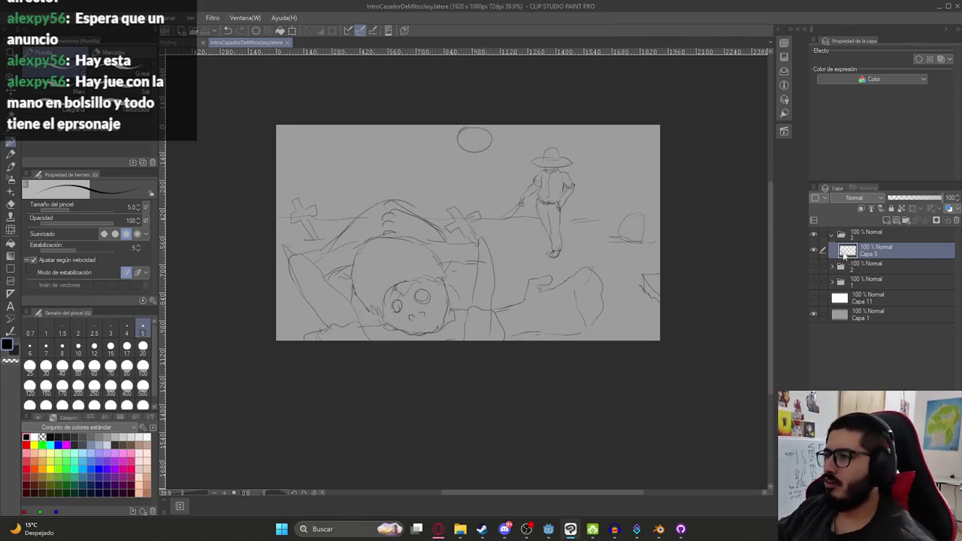
- Briefly show each of panel folders 1–3 to review them, leaving all hidden
left_click(834, 235)
left_click(814, 233)
left_click(812, 264)
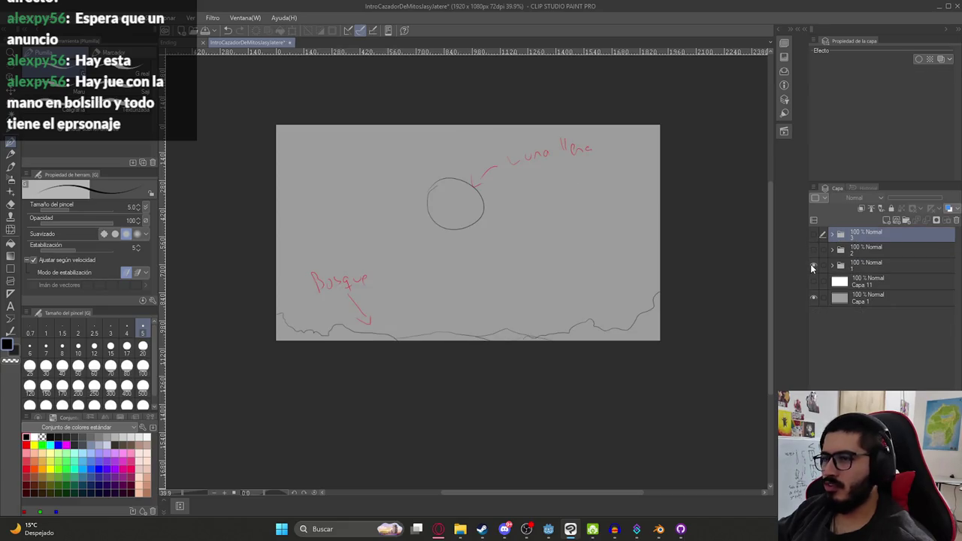
left_click(812, 265)
left_click(814, 250)
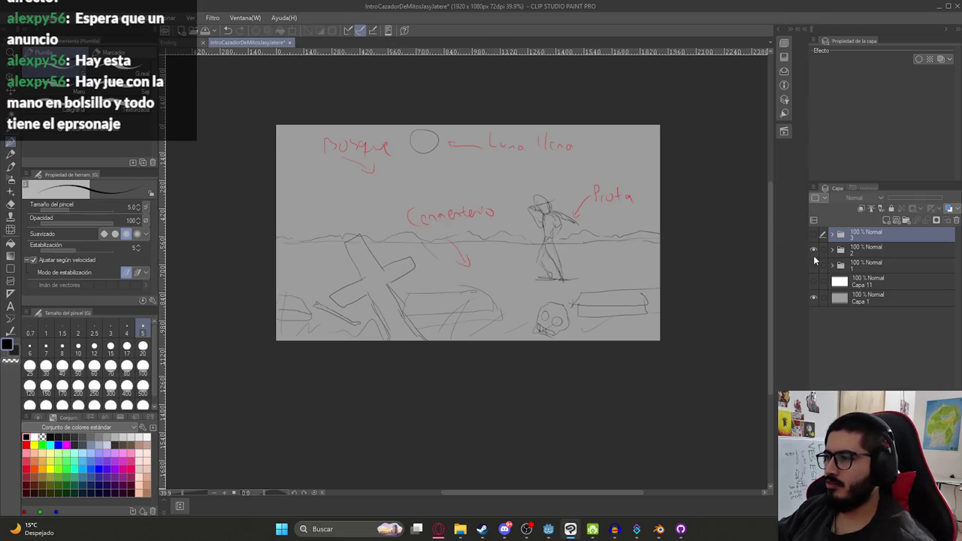
left_click(813, 250)
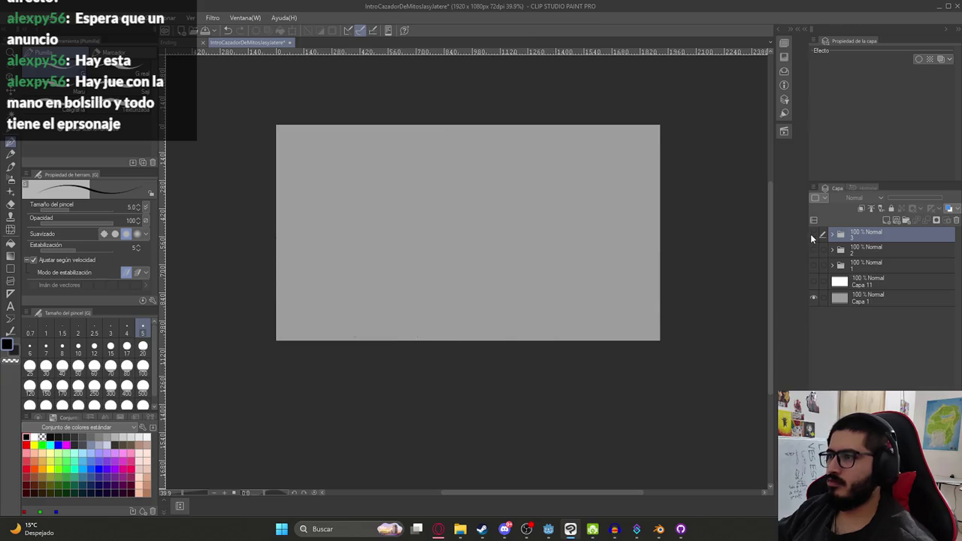
left_click(813, 235)
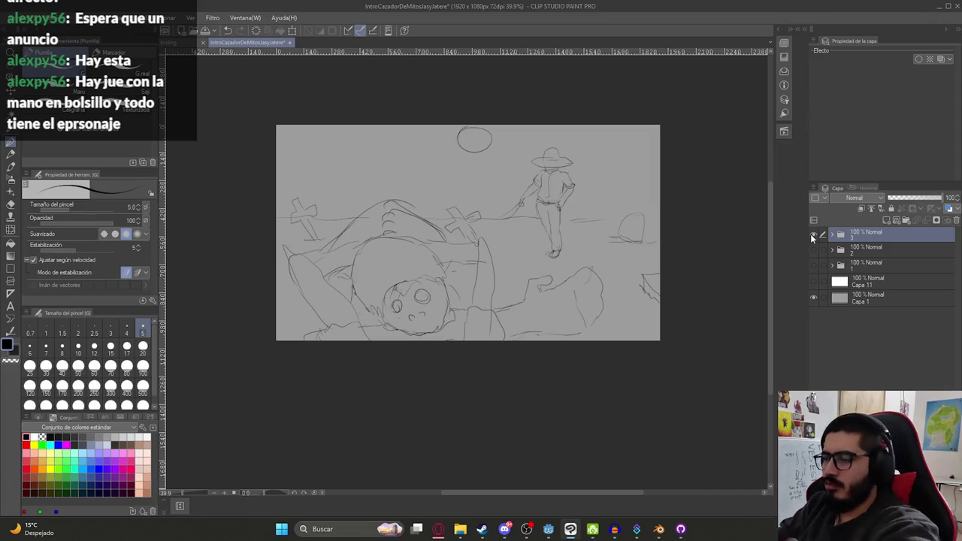
left_click(813, 235)
- Create layer folder '4' holding a fresh blank drawing layer
left_click(905, 220)
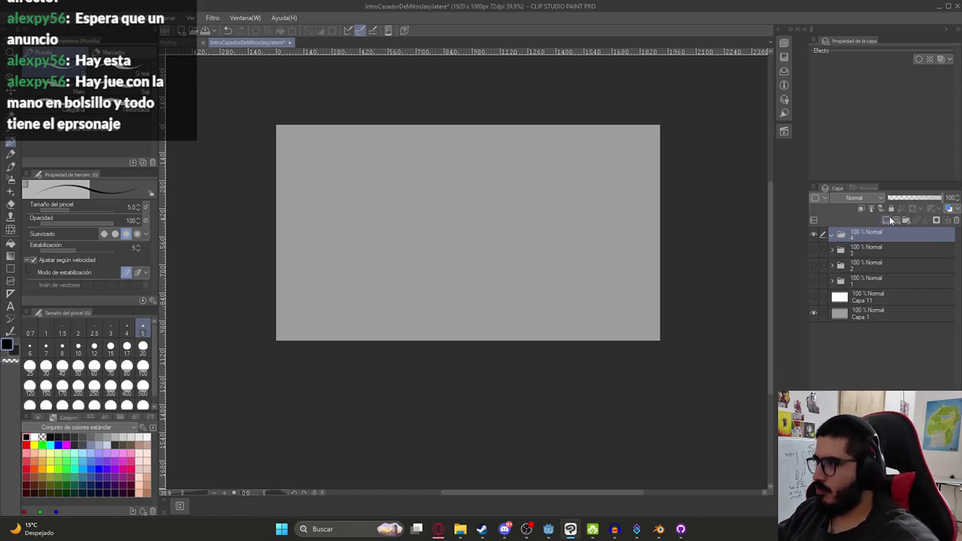
key("ctrl+shift+n")
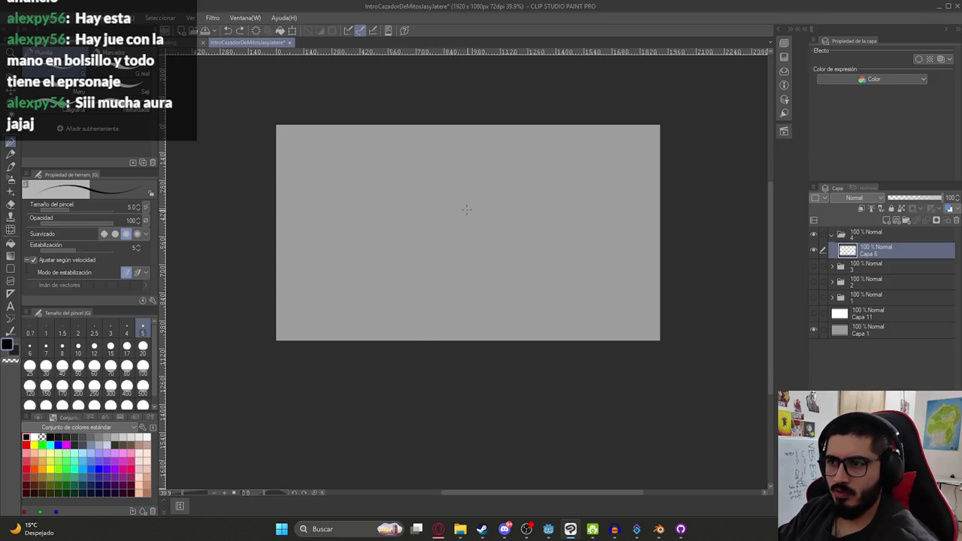
key("ctrl+z")
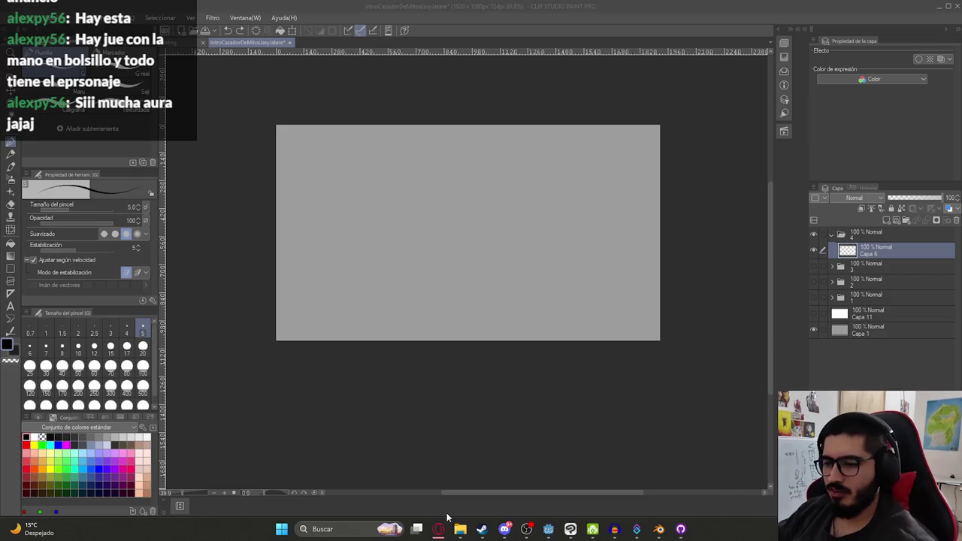
- Search Google for 'luison' in a new Opera GX tab
left_click(440, 528)
left_click(879, 10)
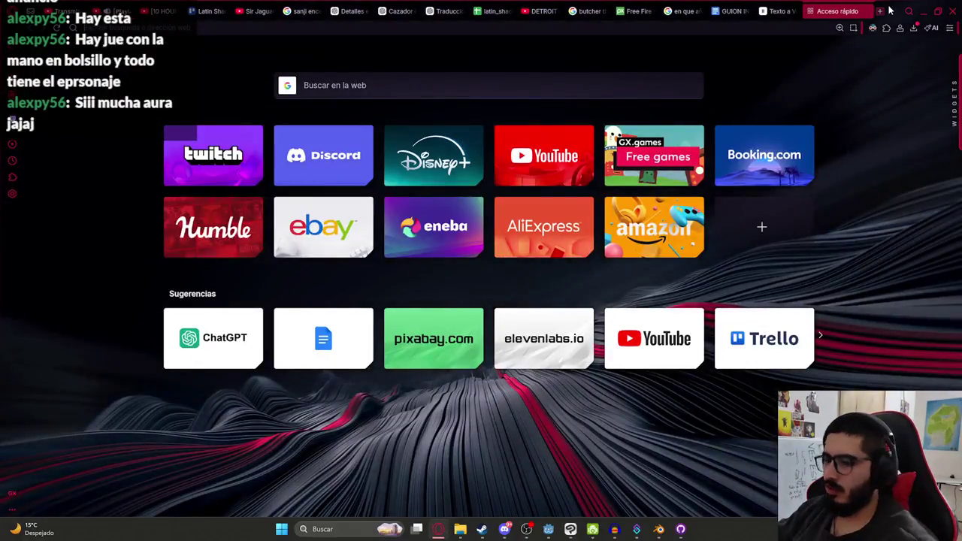
type("luis")
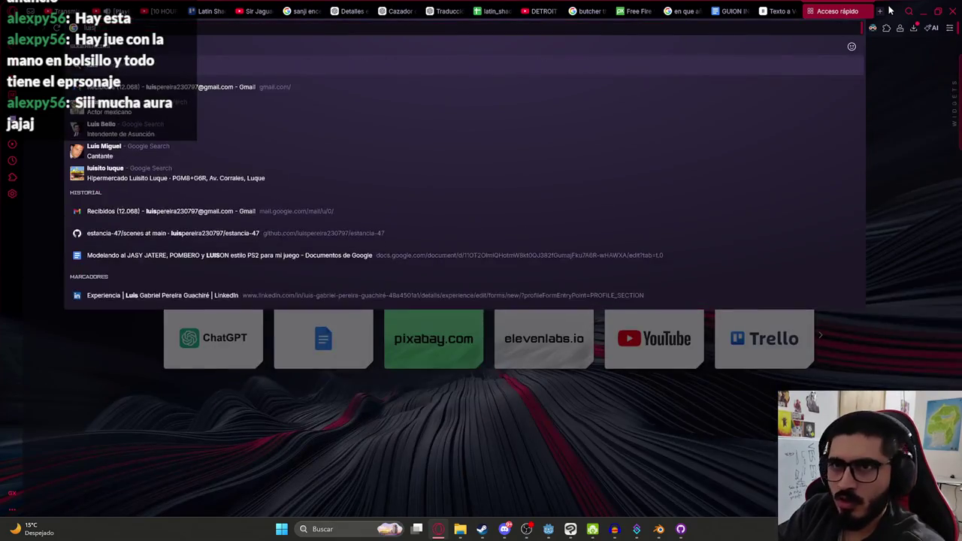
type("on")
key("Return")
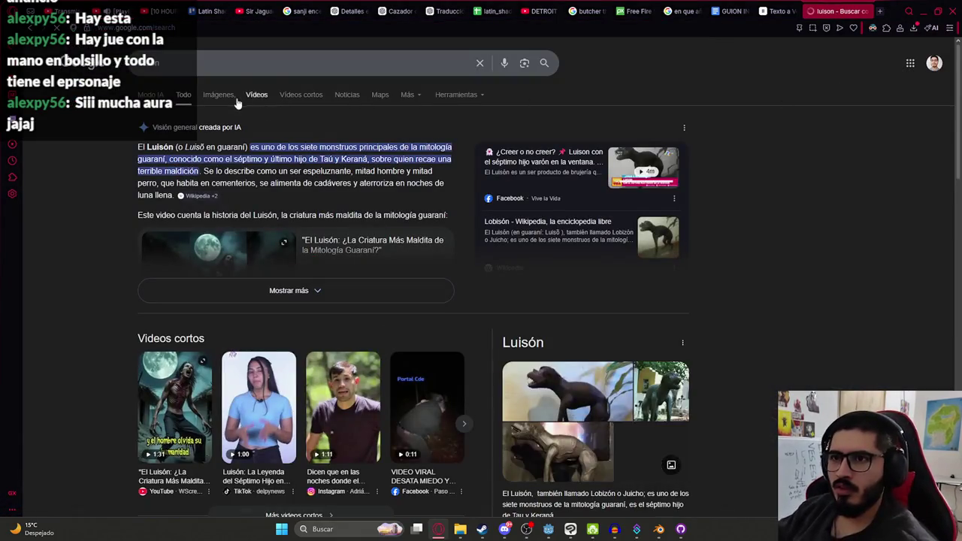
- Copy the stuffed Luisón photo from Google Images and paste it into the storyboard
left_click(231, 97)
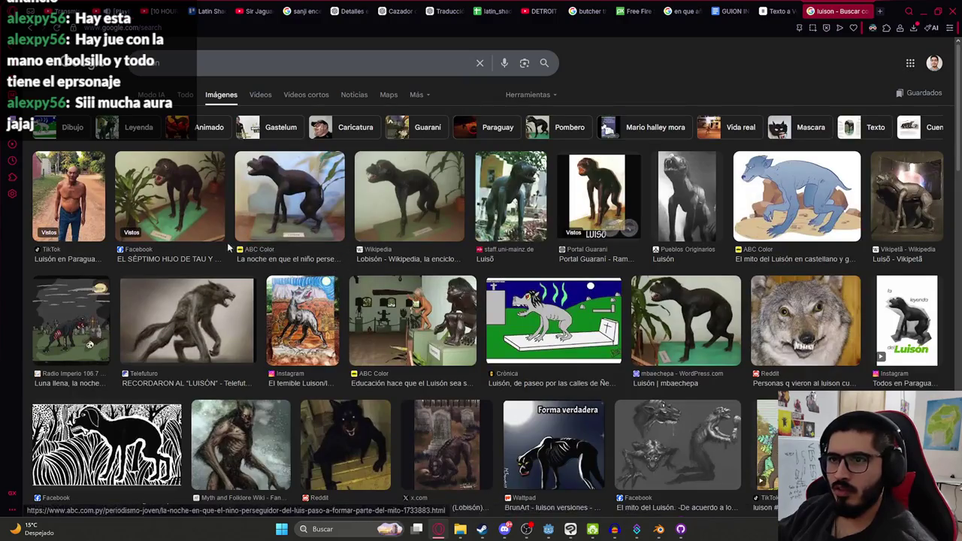
left_click(217, 209)
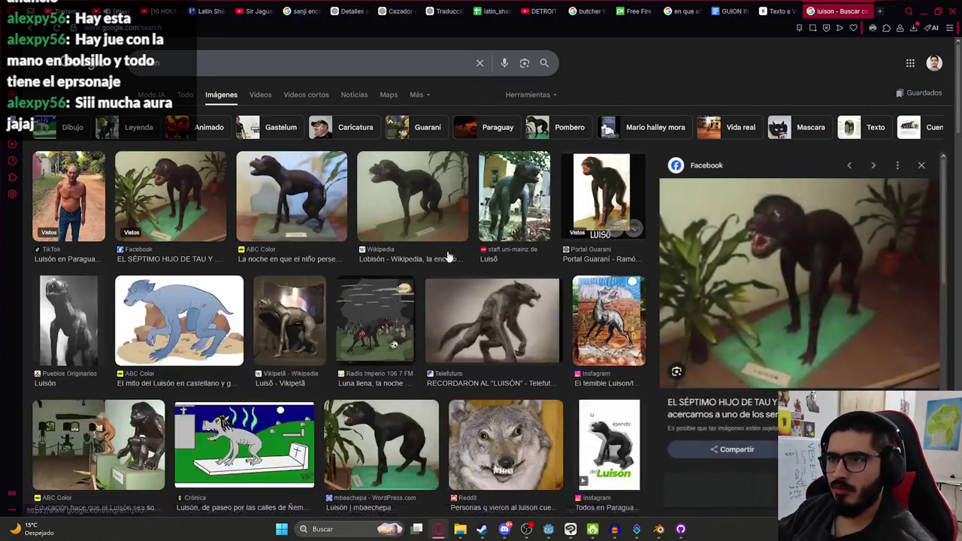
right_click(750, 231)
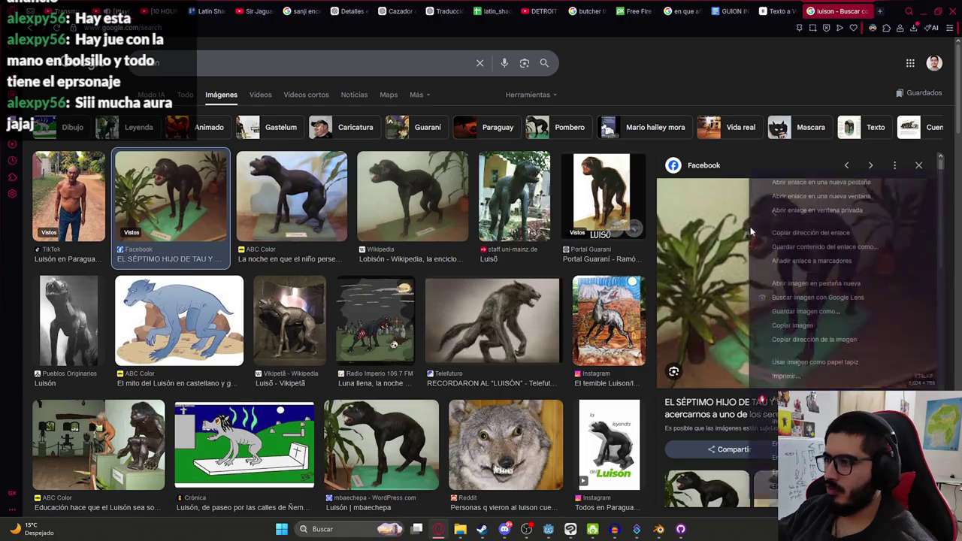
left_click(793, 325)
key("alt+Tab")
key("ctrl+v")
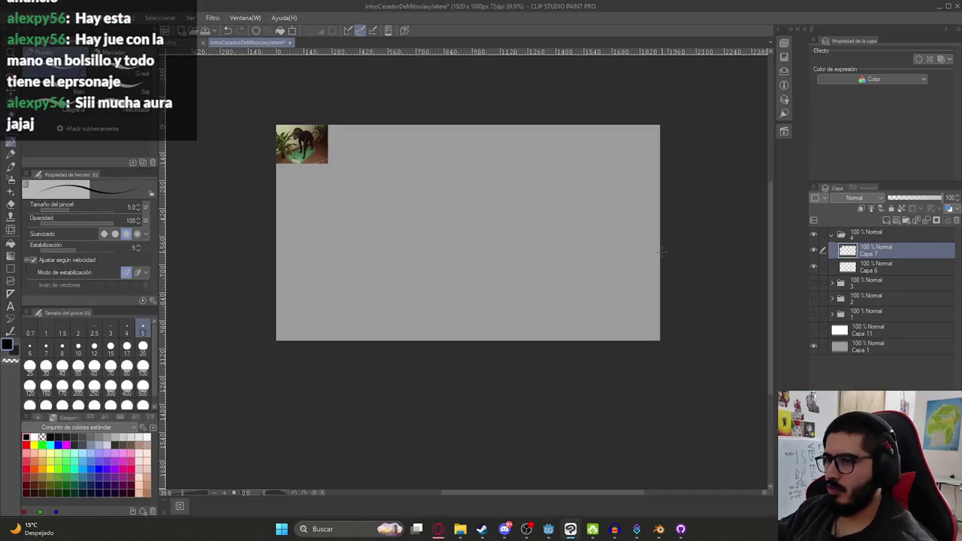
- Scale the Luisón photo to fill the panel, fade it to 35% opacity, and move it below Capa 6
key("ctrl+t")
left_click_drag(410, 225, 478, 277)
mouse_move(386, 182)
left_mouse_down()
mouse_move(530, 216)
mouse_move(494, 215)
left_mouse_up()
left_click_drag(382, 156, 308, 103)
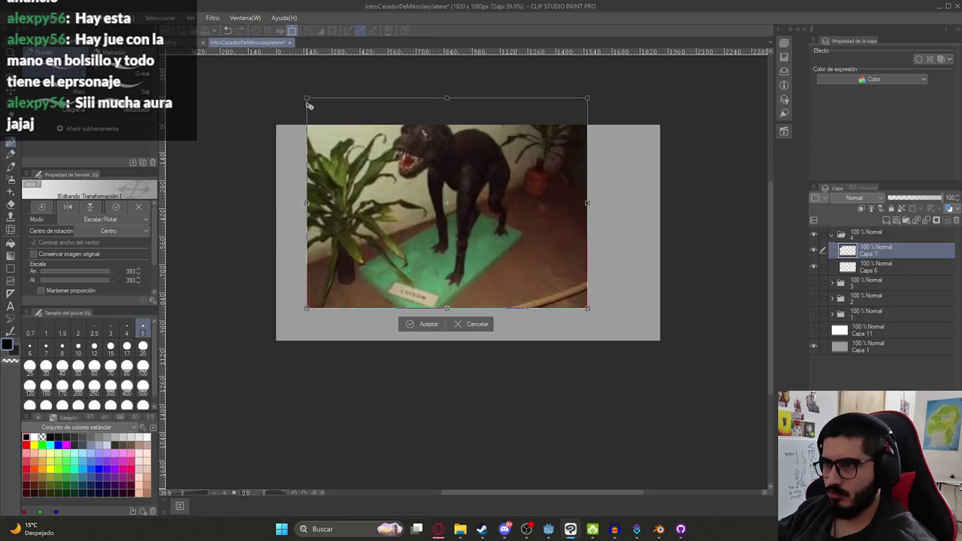
left_click_drag(446, 185, 478, 207)
key("Return")
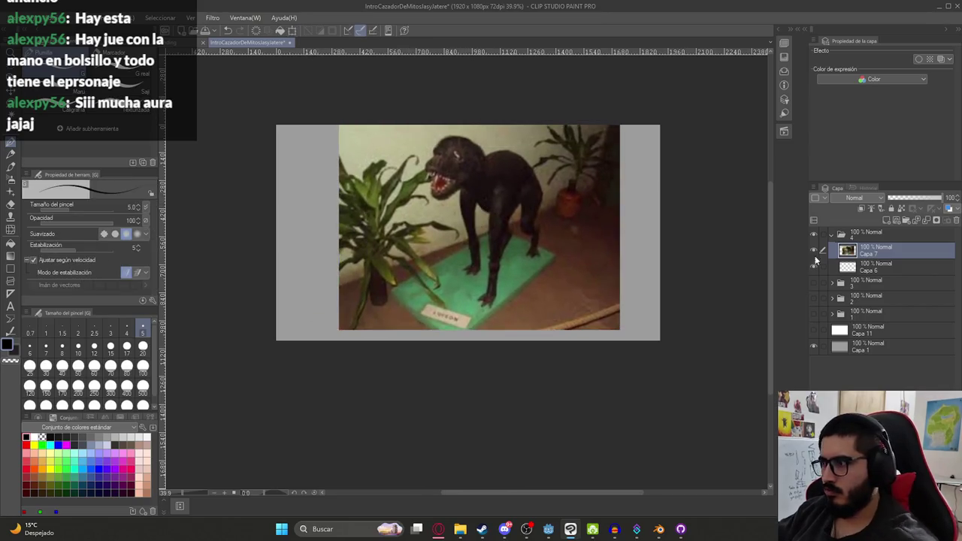
left_click_drag(940, 197, 908, 197)
left_click_drag(873, 267, 872, 242)
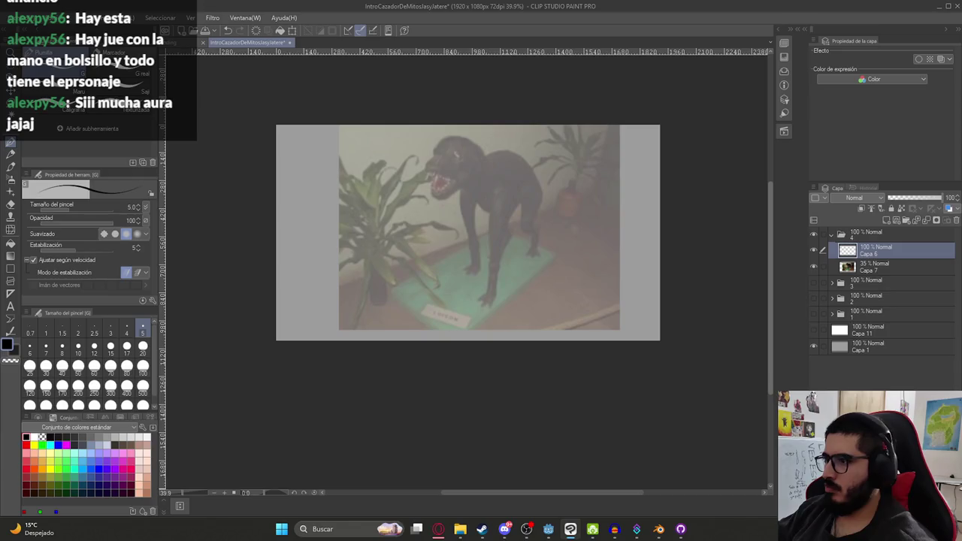
- Ink the creature's eye, teeth and lower jaw over the reference photo
key("p")
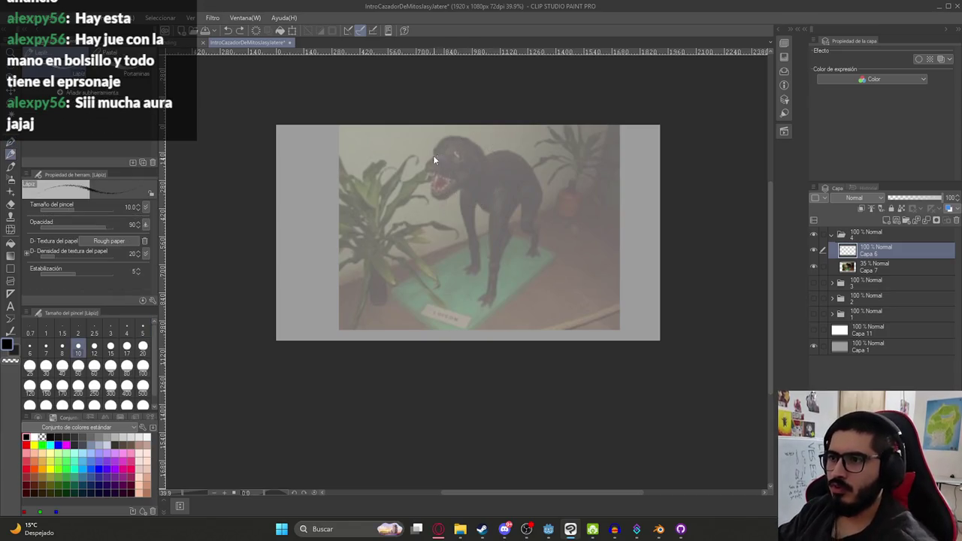
scroll(433, 155, "up", 5)
mouse_move(469, 145)
left_mouse_down()
mouse_move(467, 176)
mouse_move(392, 193)
mouse_move(466, 217)
left_mouse_up()
key("ctrl+z")
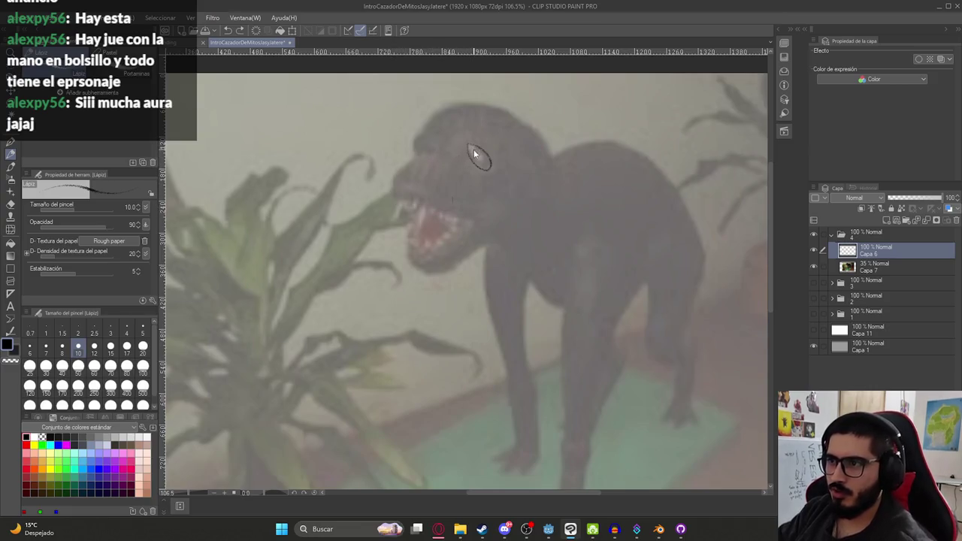
key("p")
key("ctrl+z")
mouse_move(470, 147)
left_mouse_down()
mouse_move(391, 201)
mouse_move(460, 220)
left_mouse_up()
mouse_move(410, 237)
left_mouse_down()
mouse_move(421, 265)
mouse_move(466, 259)
mouse_move(493, 236)
left_mouse_up()
- Trace the shaggy head, back, chest, front leg and hind leg of the Luisón
scroll(442, 164, "down", 2)
mouse_move(441, 163)
left_mouse_down()
mouse_move(448, 149)
mouse_move(493, 146)
mouse_move(489, 136)
mouse_move(519, 177)
left_mouse_up()
mouse_move(448, 147)
left_mouse_down()
mouse_move(492, 137)
mouse_move(470, 133)
mouse_move(517, 188)
left_mouse_up()
left_click_drag(503, 154, 600, 218)
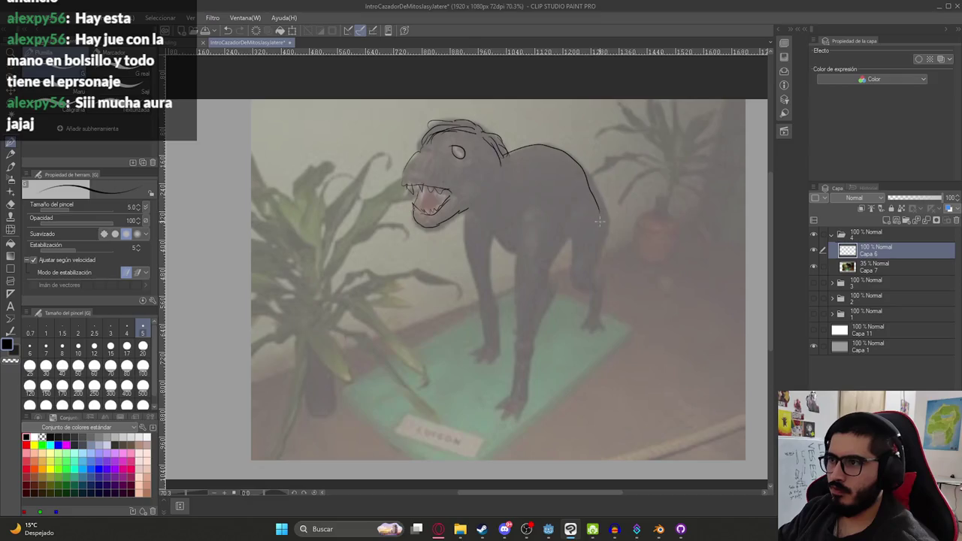
left_click_drag(466, 211, 485, 344)
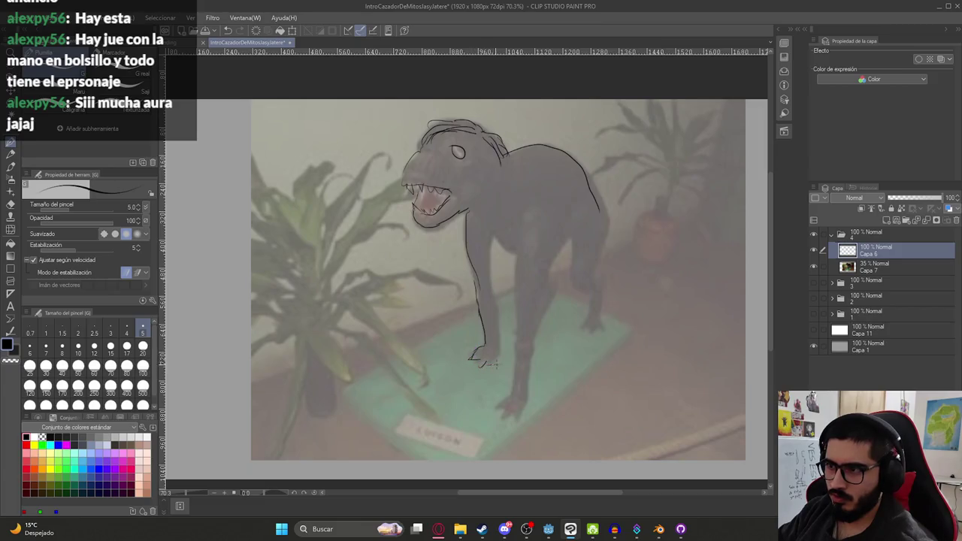
left_click_drag(523, 235, 517, 300)
mouse_move(513, 373)
left_mouse_down()
mouse_move(505, 416)
mouse_move(556, 248)
left_mouse_up()
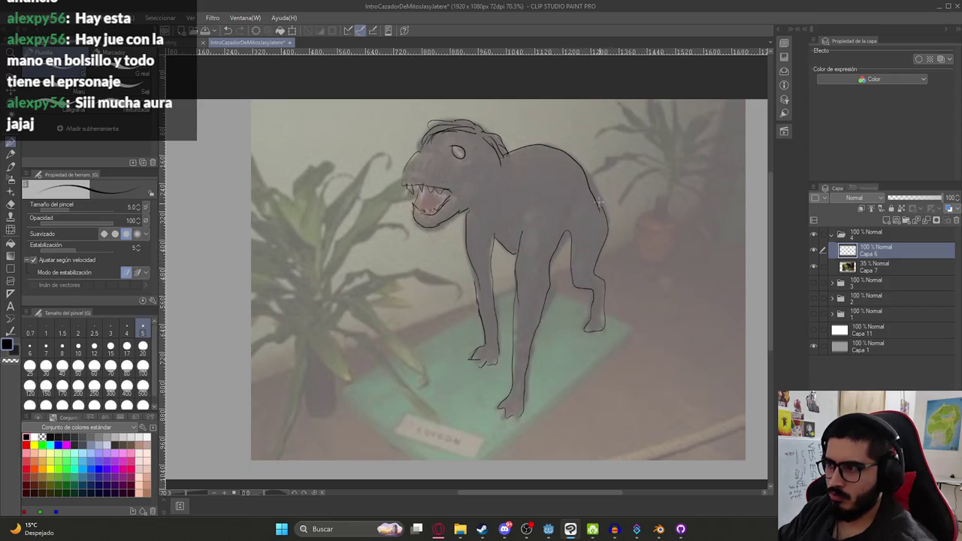
scroll(601, 223, "down", 2)
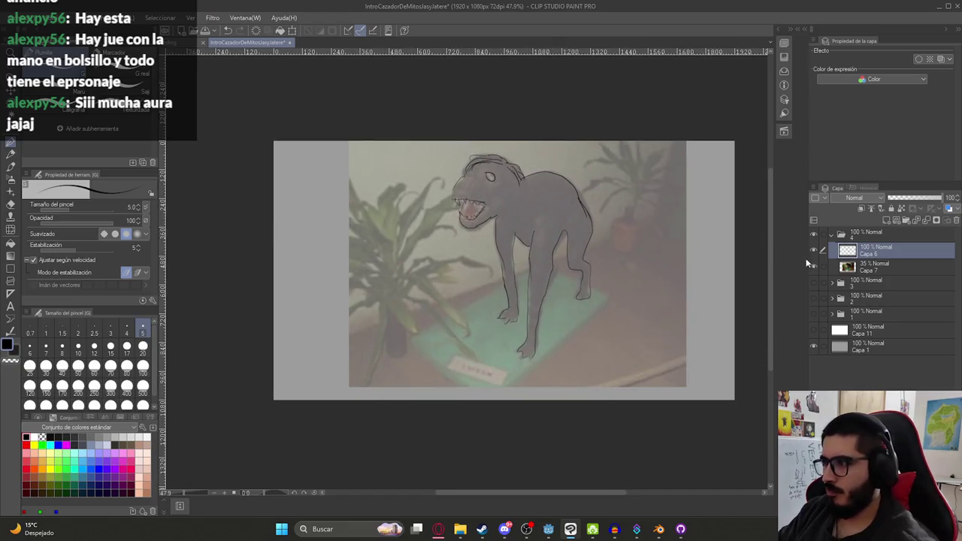
left_click(814, 266)
key("k")
left_click_drag(548, 233, 609, 249)
key("p")
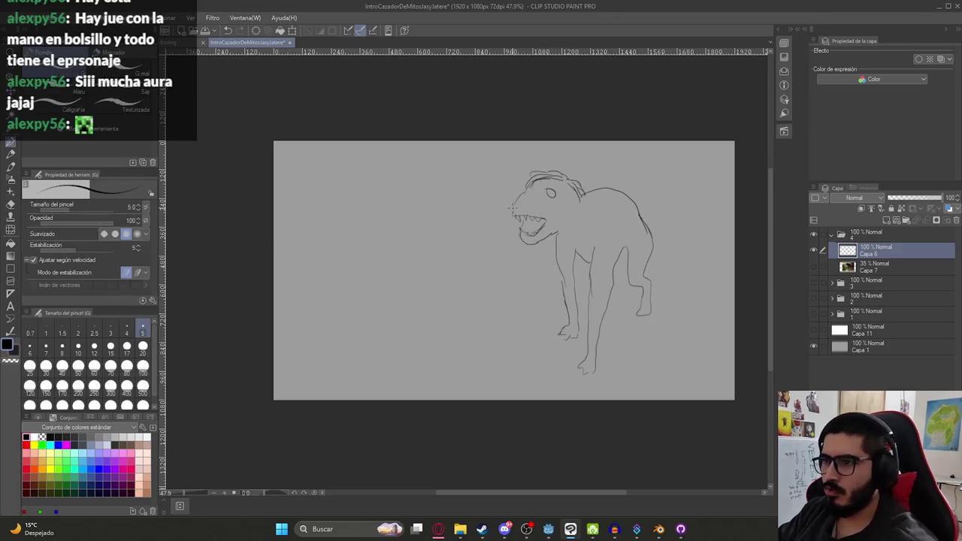
key("ctrl+z")
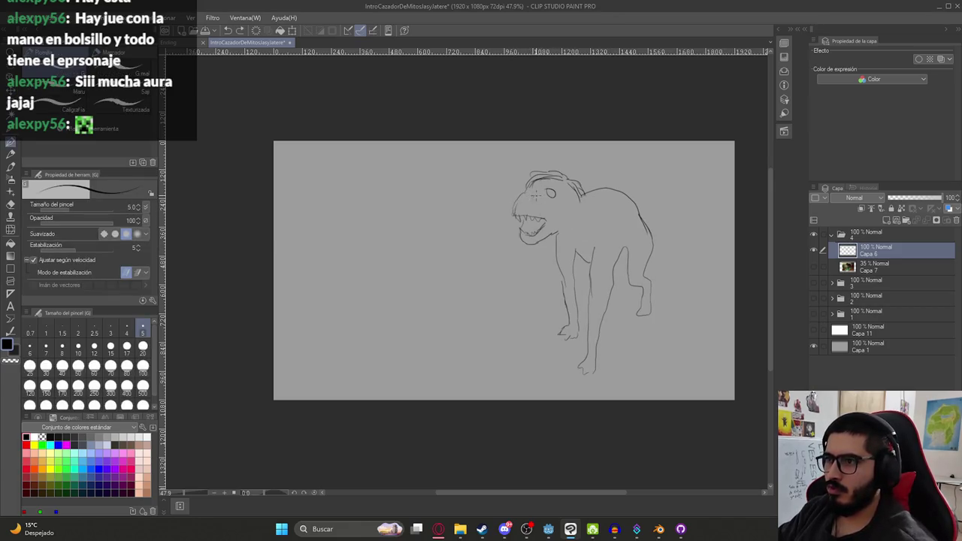
mouse_move(526, 182)
left_mouse_down()
mouse_move(542, 191)
mouse_move(555, 182)
left_mouse_up()
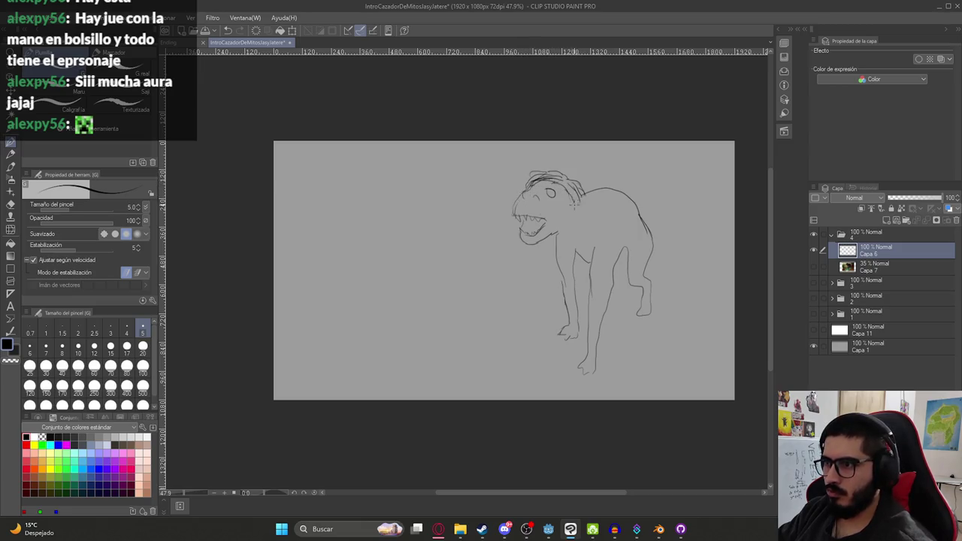
scroll(588, 209, "down", 1)
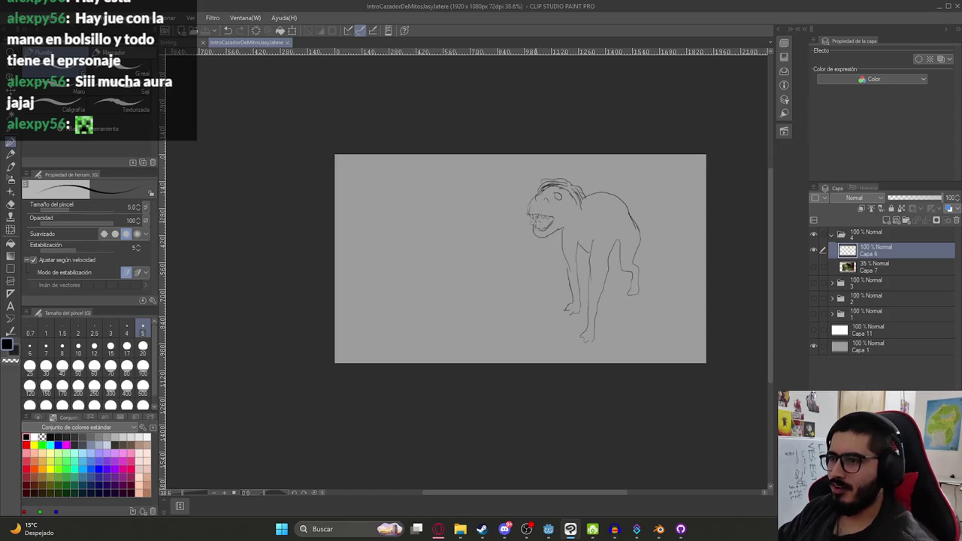
scroll(603, 245, "up", 1)
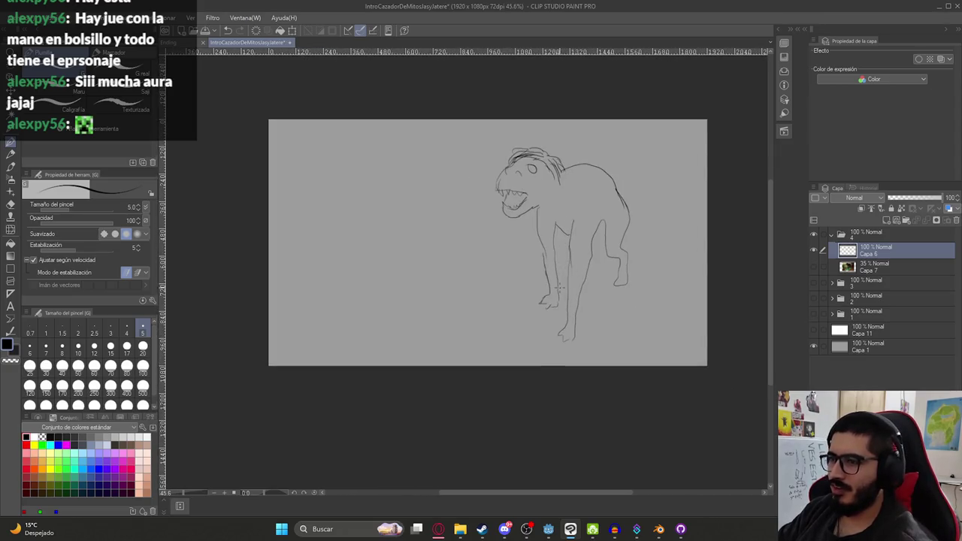
scroll(571, 271, "down", 2)
left_click(813, 233)
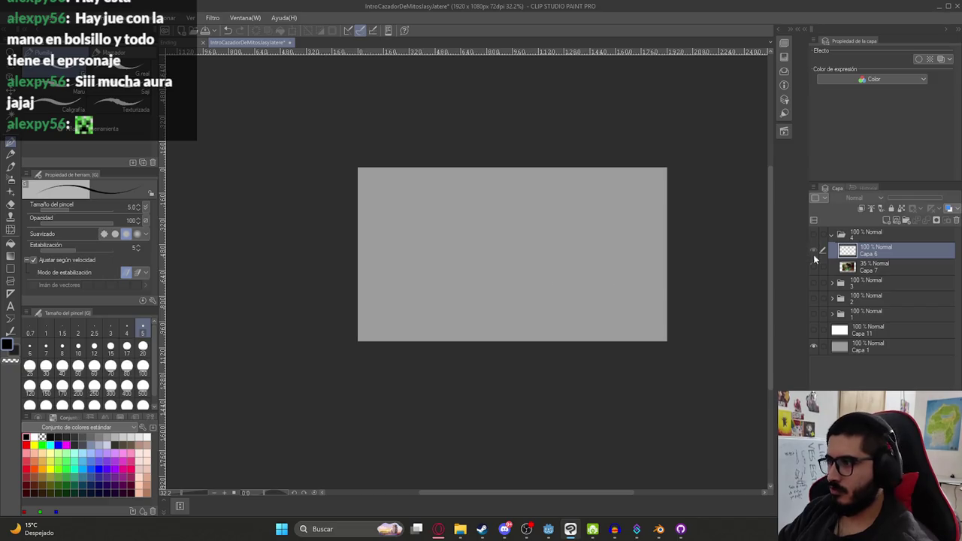
left_click(814, 282)
left_click(814, 283)
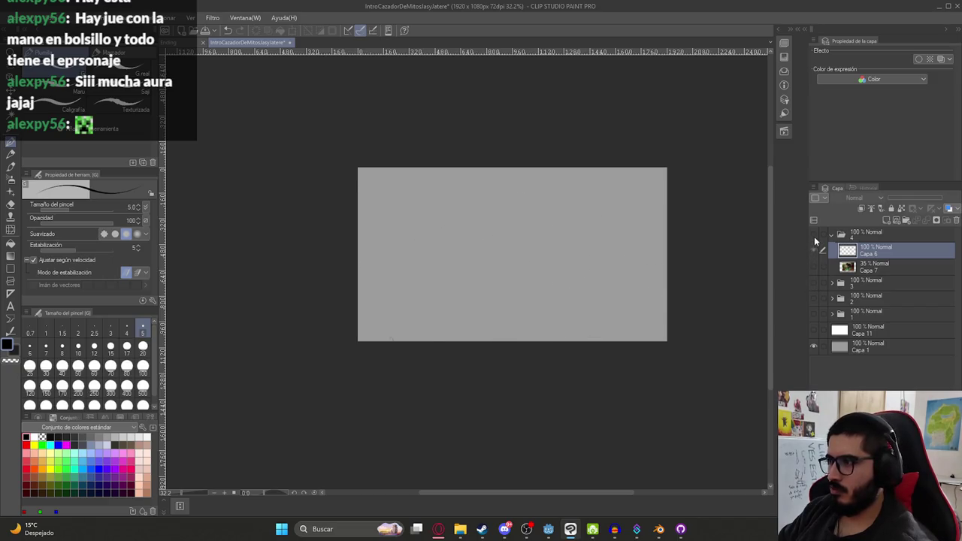
left_click(813, 233)
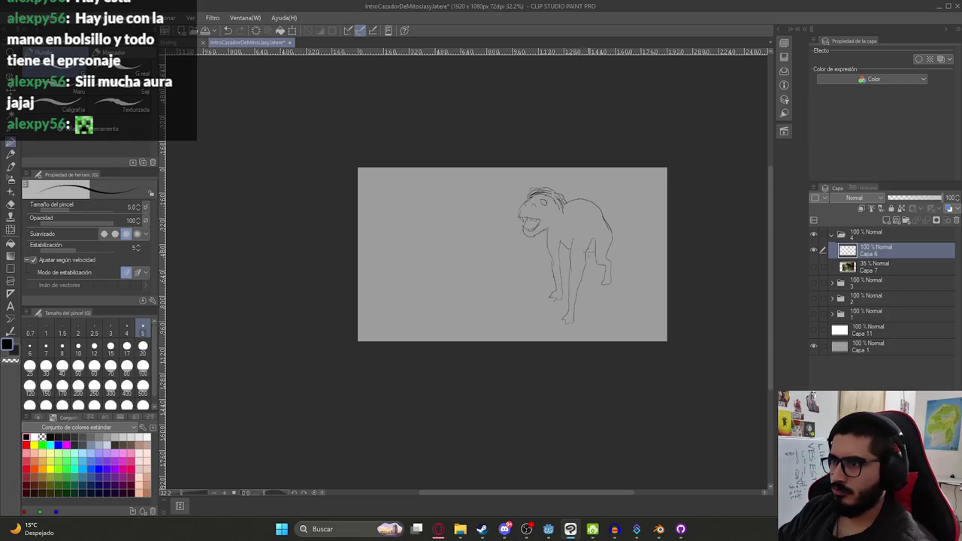
left_click(896, 220)
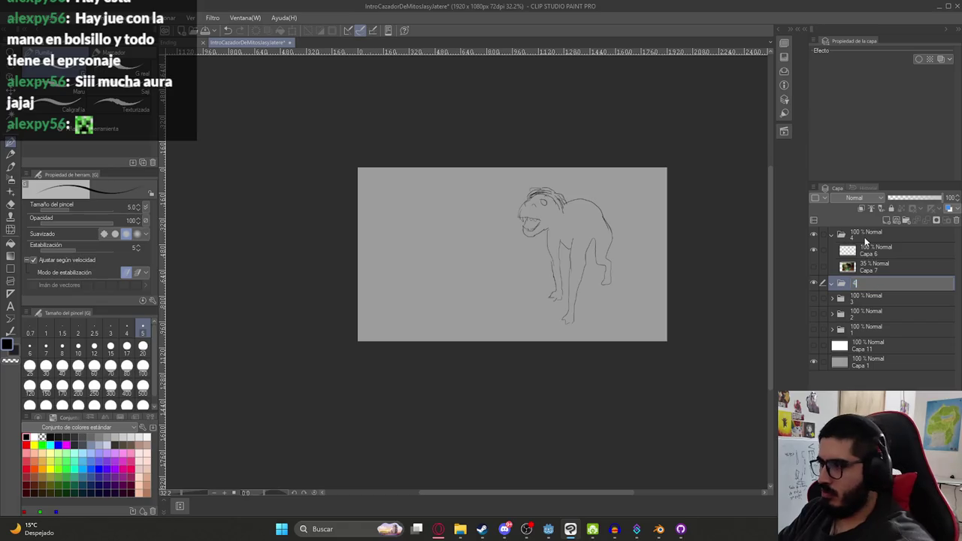
- Rename the top folder to 5, add a layer in folder 4, and hide folder 5
double_click(865, 237)
type("5")
left_click(865, 282)
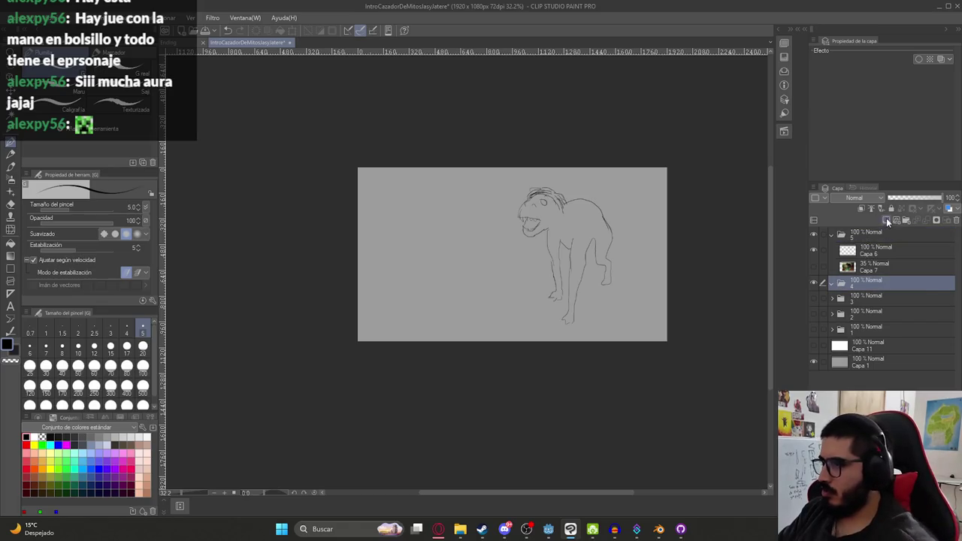
left_click(886, 220)
left_click(814, 234)
- Sketch the close-up's eye, snout curve and open lower jaw
left_click_drag(460, 264, 451, 225)
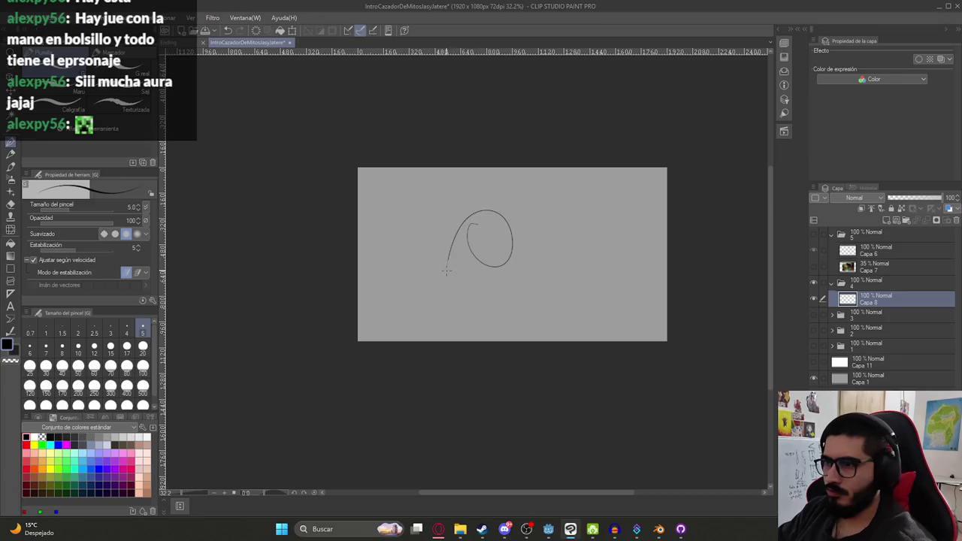
key("ctrl+z")
scroll(471, 254, "up", 1)
scroll(471, 254, "up", 1)
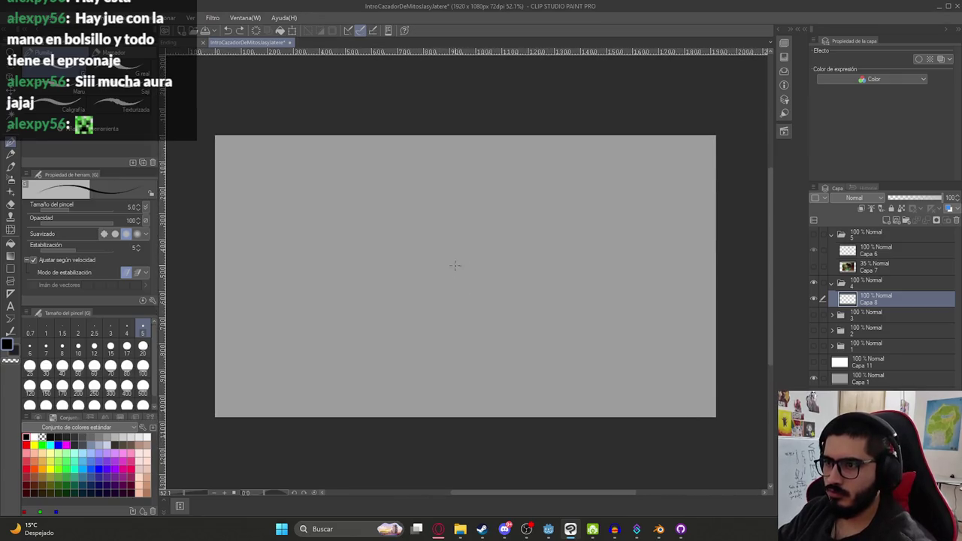
left_click_drag(454, 233, 450, 211)
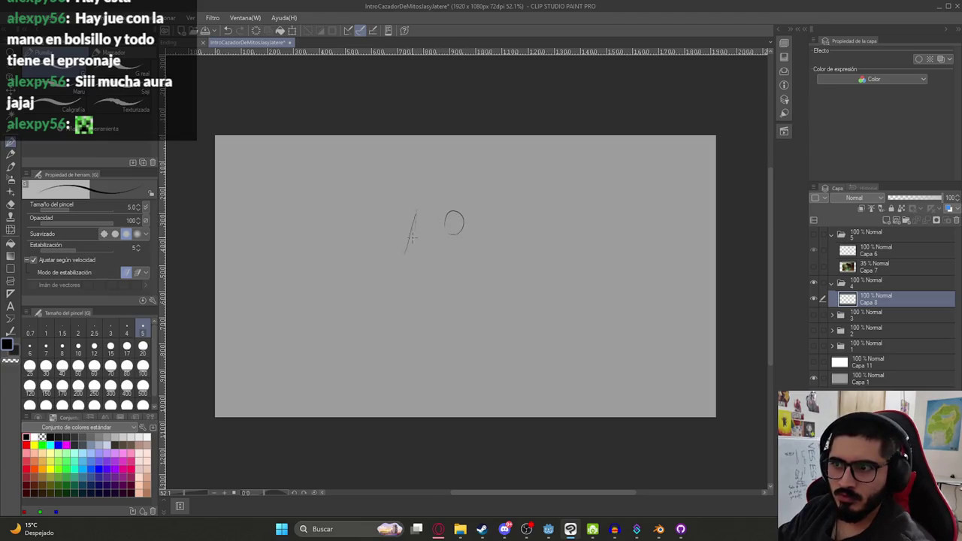
key("ctrl+z")
mouse_move(418, 213)
left_mouse_down()
mouse_move(397, 244)
mouse_move(420, 254)
mouse_move(376, 285)
left_mouse_up()
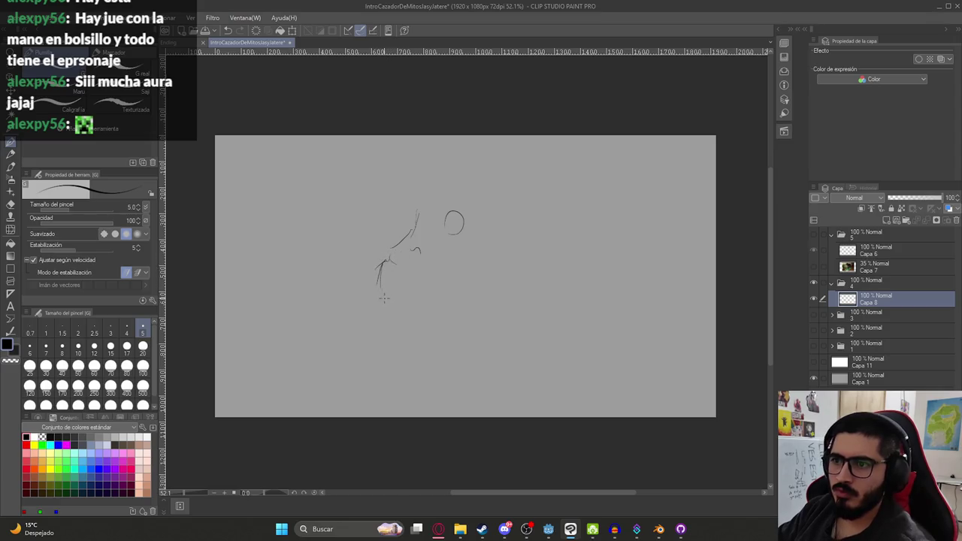
mouse_move(454, 279)
left_mouse_down()
mouse_move(411, 323)
mouse_move(505, 321)
left_mouse_up()
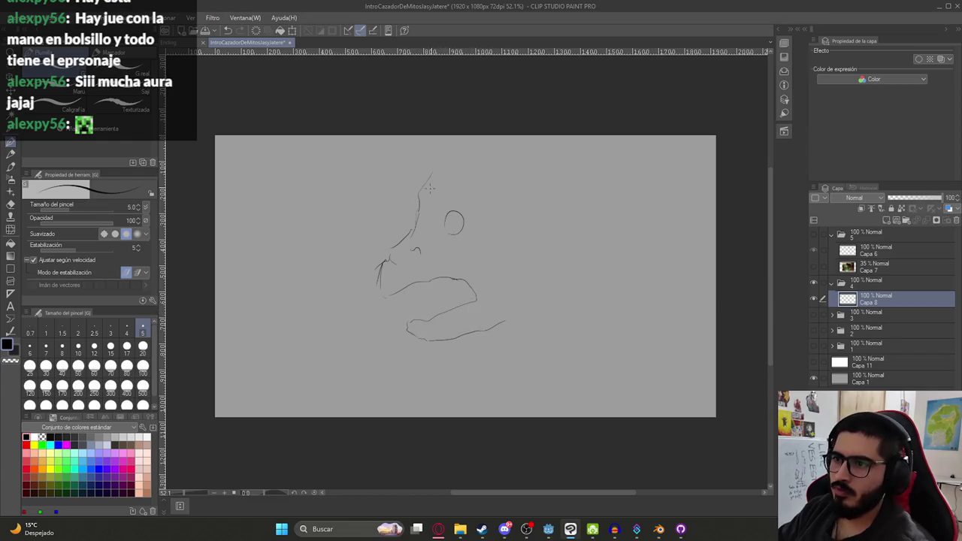
- Add the forehead curve, long hair strokes and zigzag teeth inside the mouth
mouse_move(432, 182)
left_mouse_down()
mouse_move(467, 172)
mouse_move(526, 248)
left_mouse_up()
left_click_drag(513, 180, 537, 231)
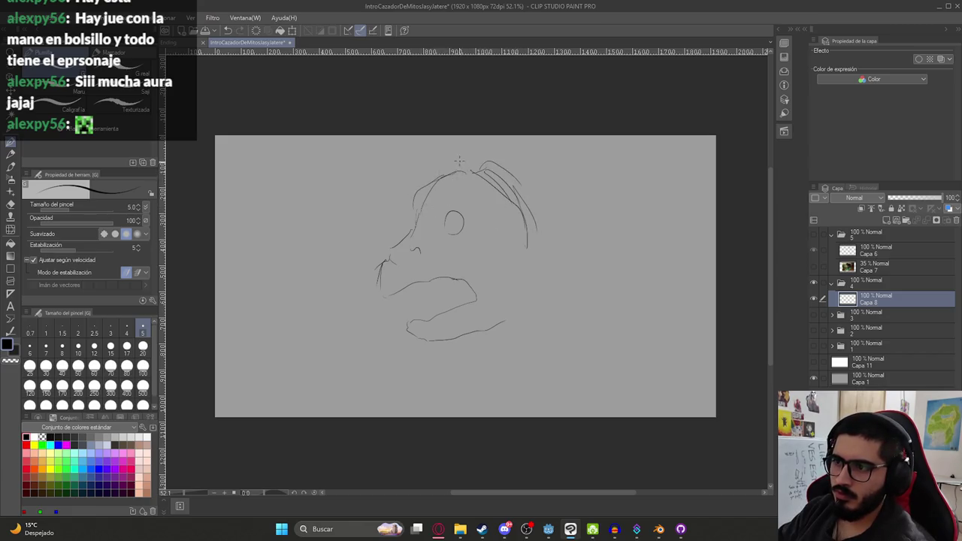
left_click_drag(406, 187, 413, 226)
mouse_move(486, 149)
left_mouse_down()
mouse_move(528, 143)
mouse_move(572, 224)
left_mouse_up()
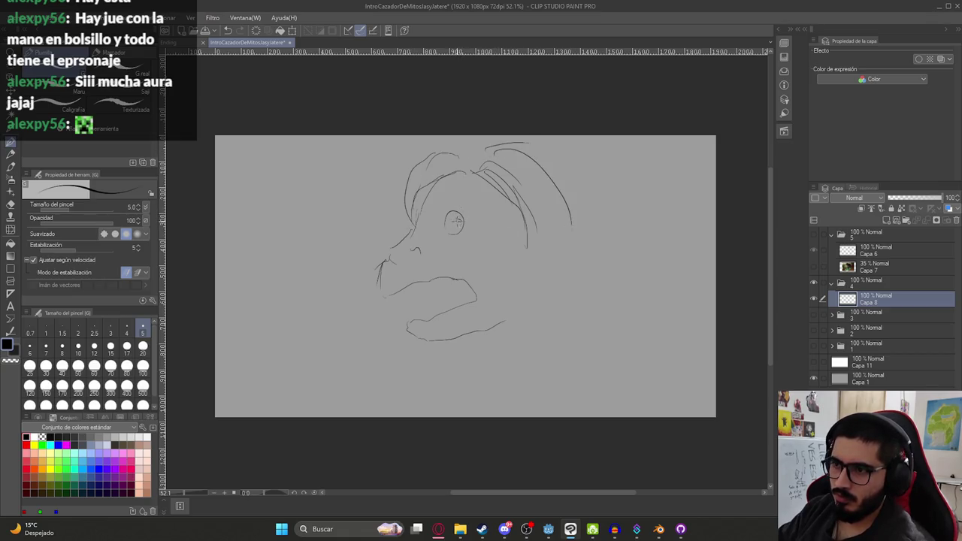
left_click_drag(382, 295, 404, 300)
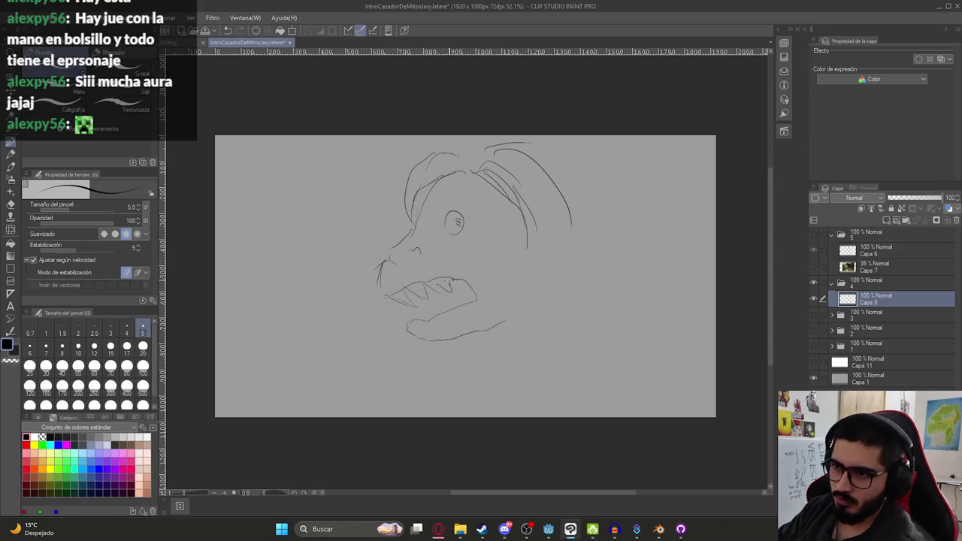
left_click_drag(440, 291, 516, 315)
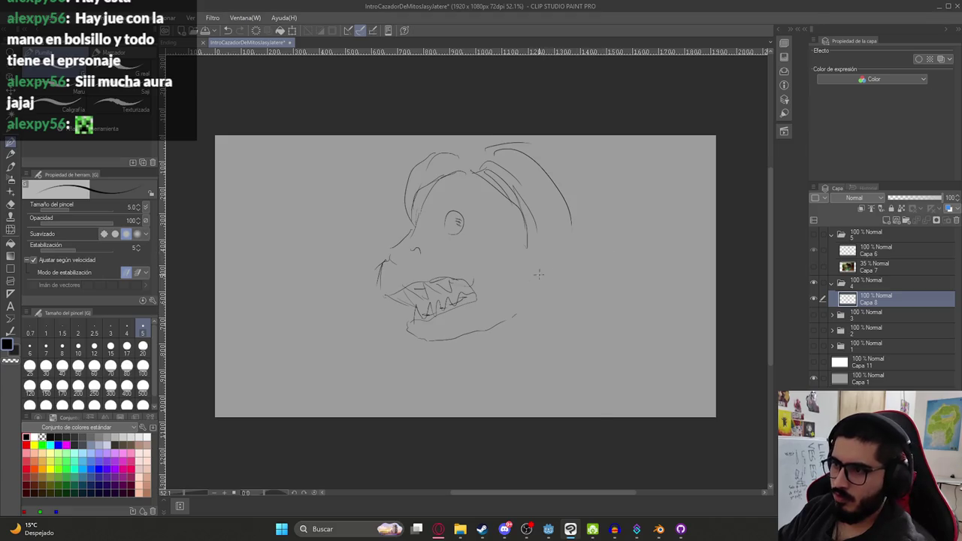
- Draw the neck, shoulder curve, spiky hair behind the head and the back line
mouse_move(541, 244)
left_mouse_down()
mouse_move(498, 313)
mouse_move(486, 444)
left_mouse_up()
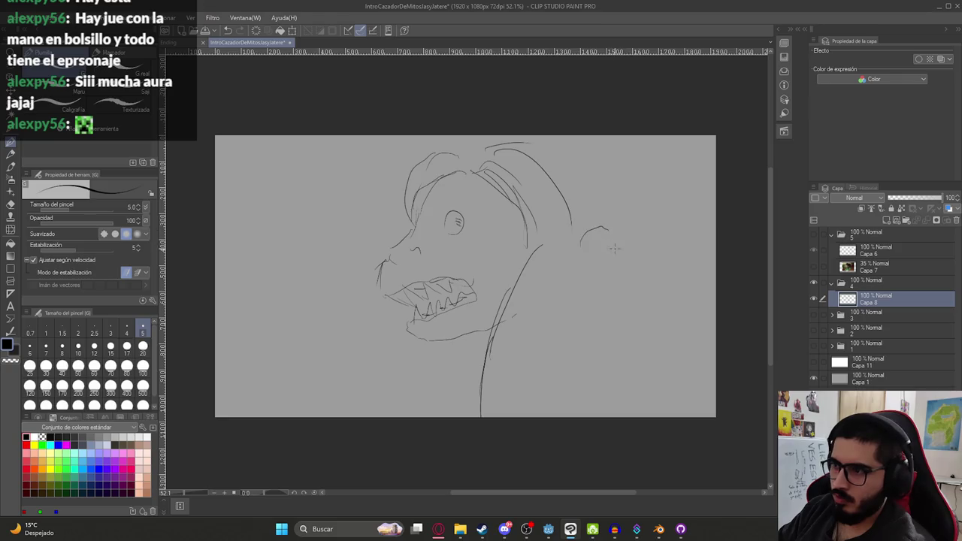
mouse_move(542, 249)
left_mouse_down()
mouse_move(592, 222)
mouse_move(714, 239)
left_mouse_up()
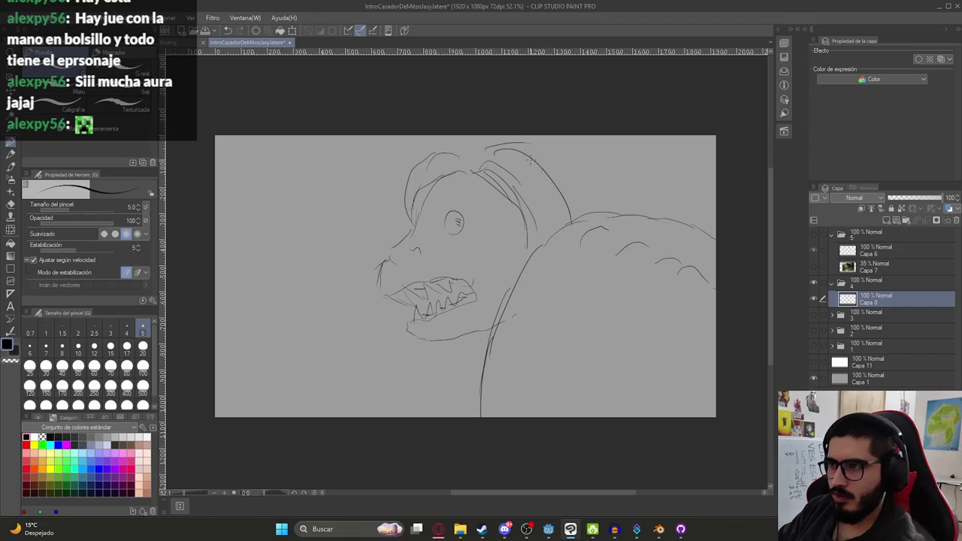
mouse_move(539, 141)
left_mouse_down()
mouse_move(593, 177)
mouse_move(564, 172)
left_mouse_up()
mouse_move(531, 208)
left_mouse_down()
mouse_move(573, 221)
mouse_move(600, 177)
left_mouse_up()
left_click_drag(469, 159, 489, 156)
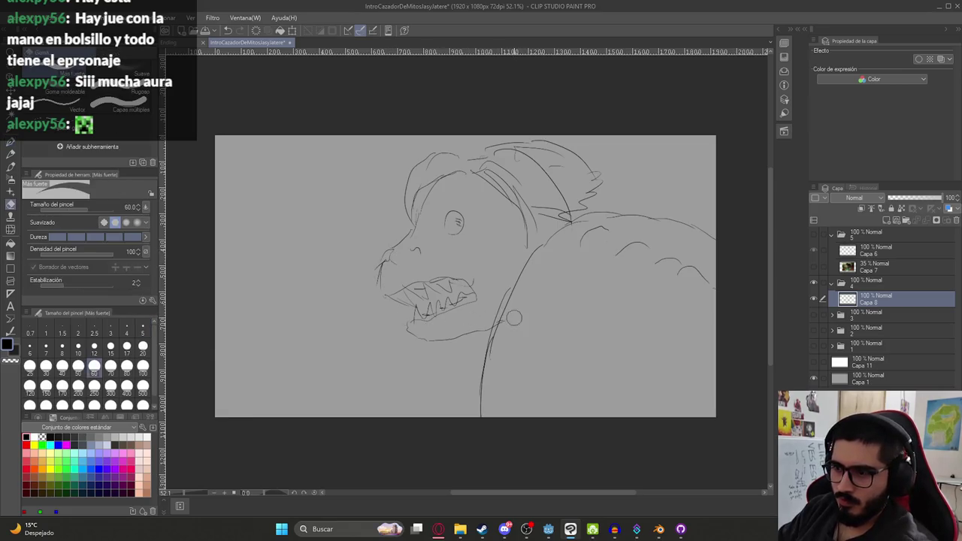
left_click_drag(537, 217, 669, 222)
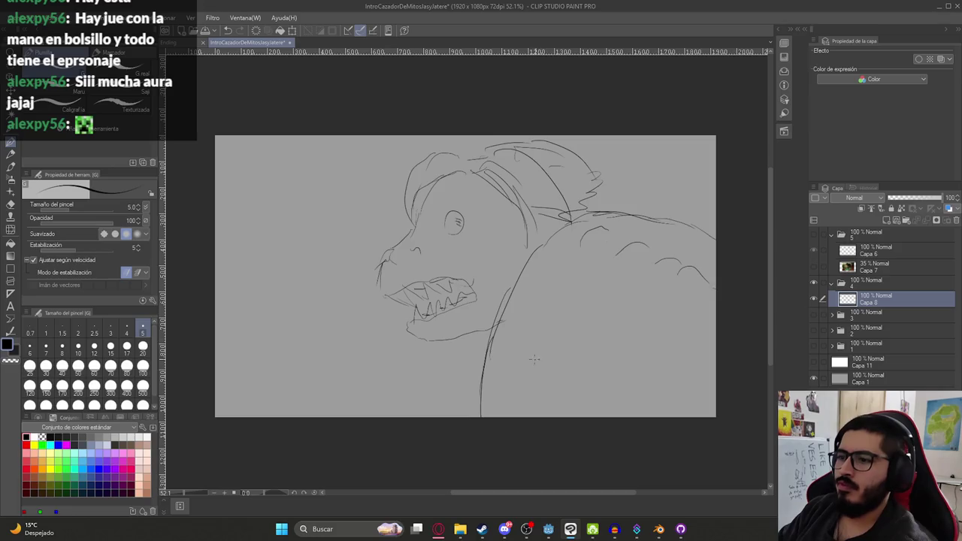
left_click_drag(545, 363, 520, 415)
mouse_move(558, 367)
left_mouse_down()
mouse_move(594, 394)
mouse_move(602, 415)
mouse_move(532, 418)
mouse_move(602, 418)
left_mouse_up()
- Add a line along the bottom edge and short strokes around the chin
scroll(533, 318, "down", 1)
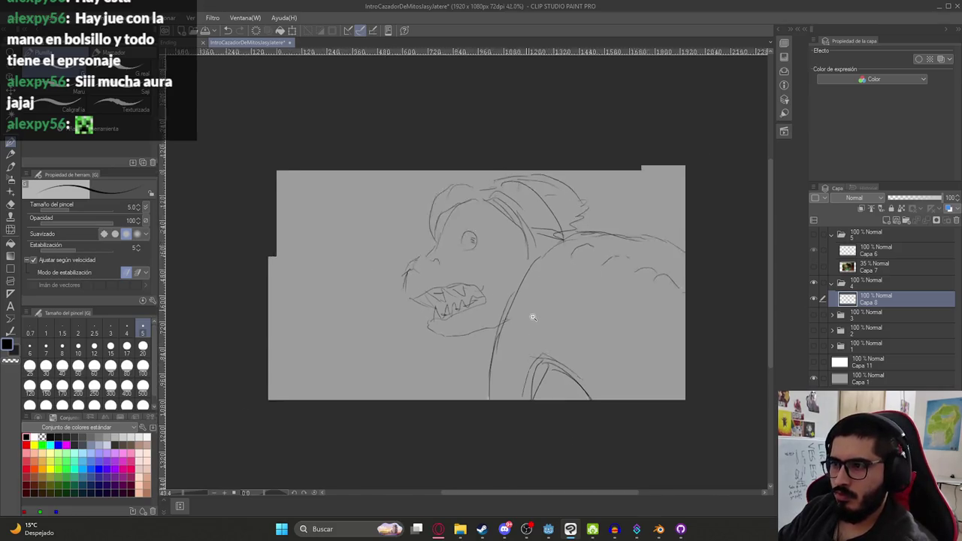
scroll(490, 323, "down", 2)
scroll(436, 354, "up", 4)
scroll(430, 331, "up", 1)
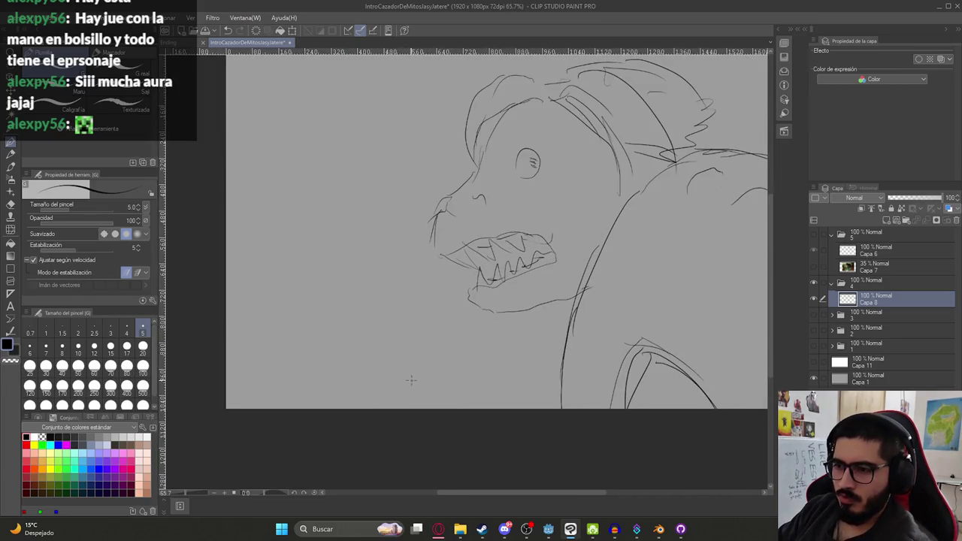
mouse_move(325, 412)
left_mouse_down()
mouse_move(454, 380)
mouse_move(487, 395)
mouse_move(536, 388)
left_mouse_up()
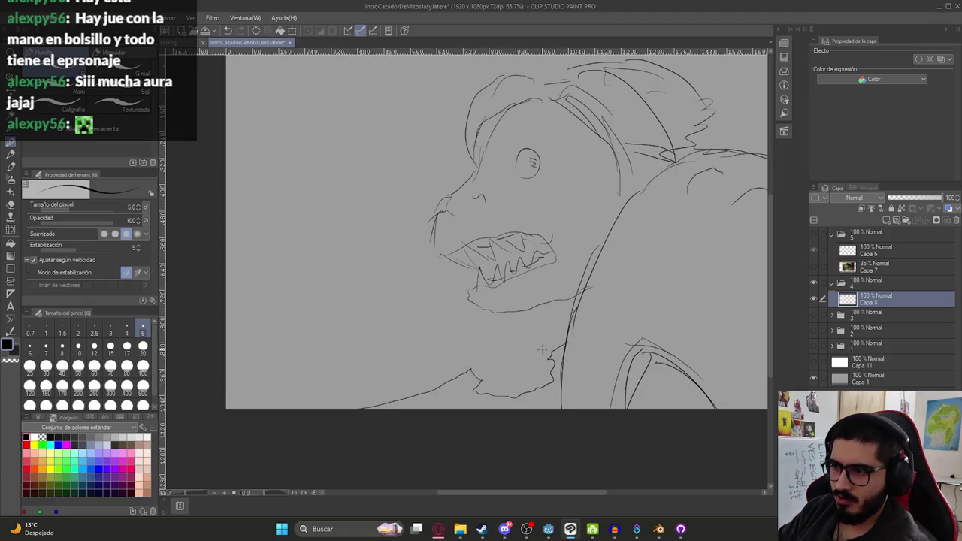
mouse_move(478, 373)
left_mouse_down()
mouse_move(523, 361)
mouse_move(494, 379)
mouse_move(540, 360)
left_mouse_up()
scroll(503, 239, "down", 1)
scroll(503, 239, "down", 1)
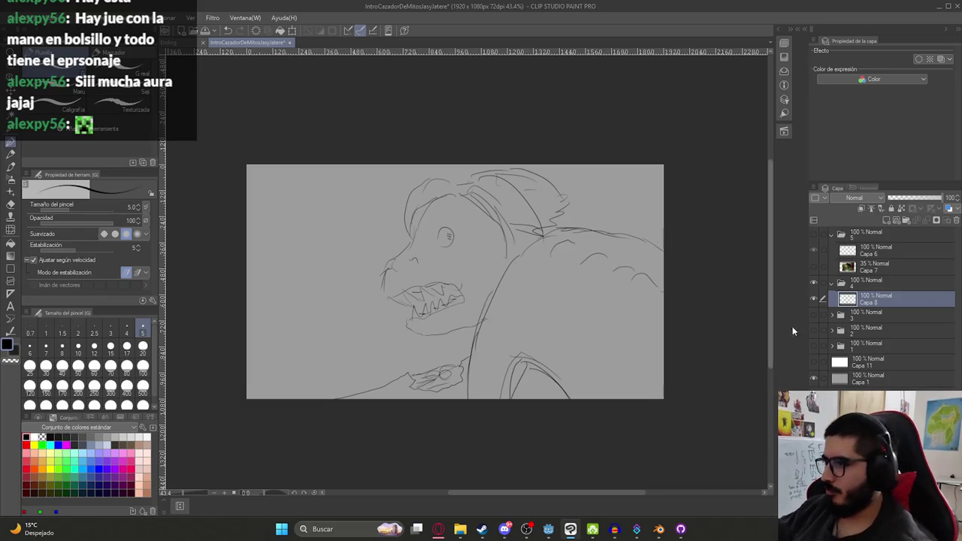
- Review each panel folder in turn, leaving only folder 5's full creature panel visible
left_click(832, 282)
left_click(832, 234)
left_click(815, 235)
left_click(814, 250)
left_click(814, 295)
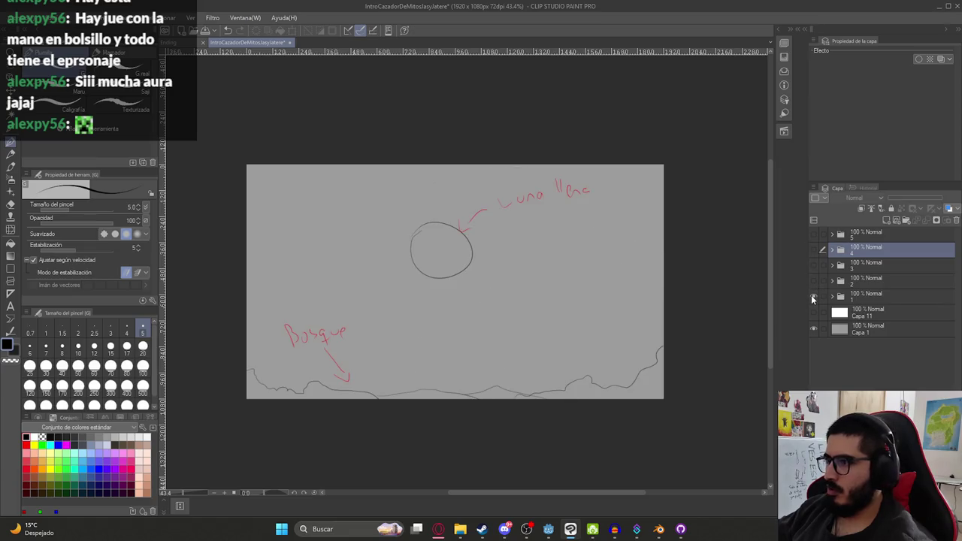
left_click(814, 295)
left_click(813, 281)
left_click(813, 280)
left_click(813, 265)
left_click(814, 265)
left_click(812, 250)
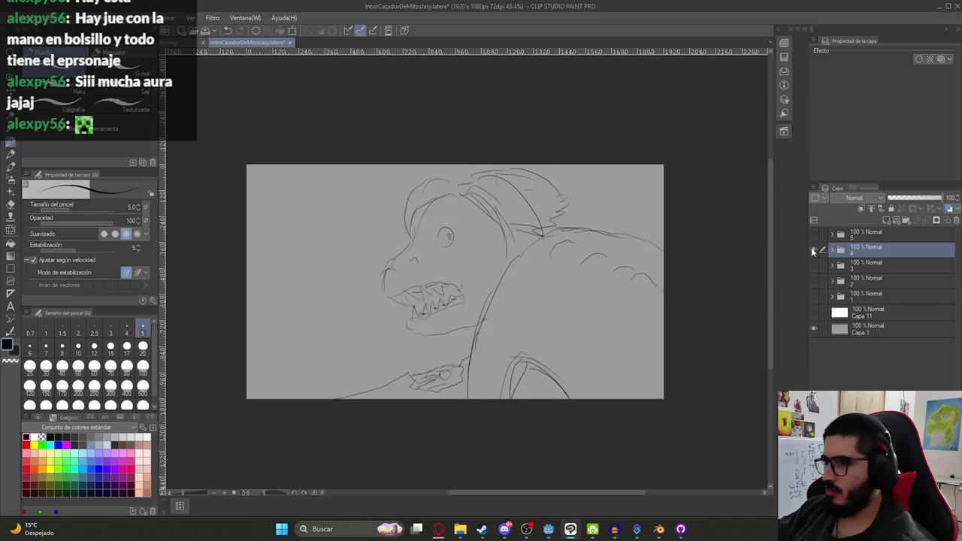
left_click(813, 250)
left_click(813, 234)
- Select the creature sketch layer Capa 6 in folder 5 and briefly check the reference photo
left_click(832, 235)
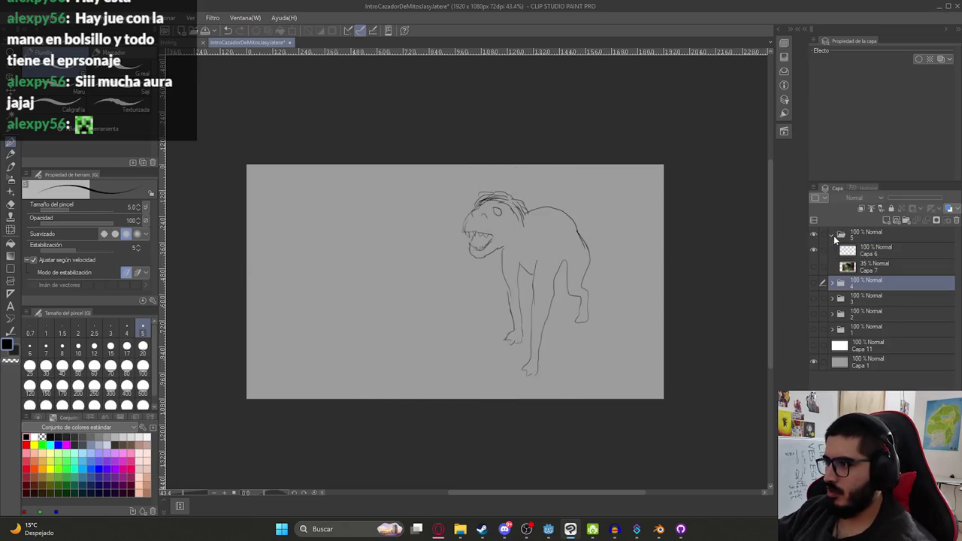
left_click(868, 254)
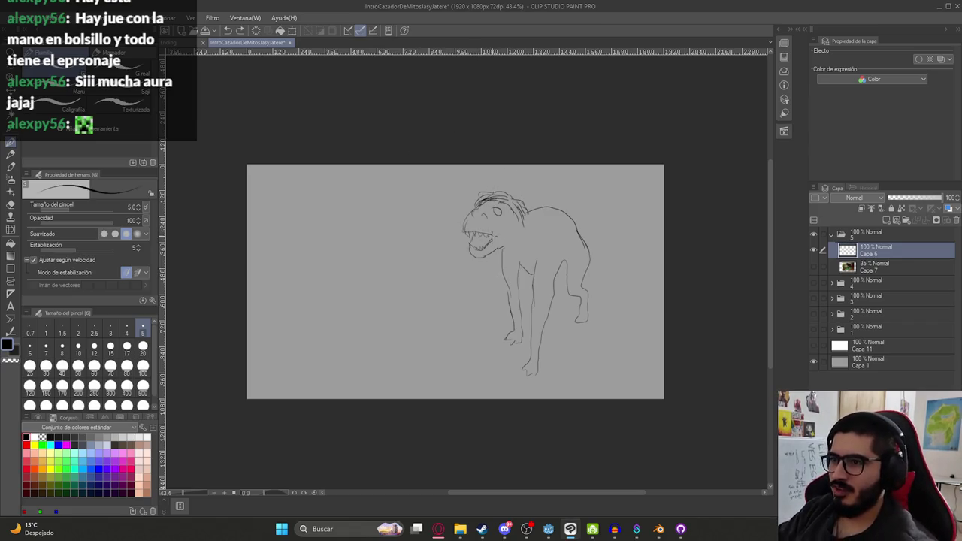
left_click(813, 267)
left_click(814, 267)
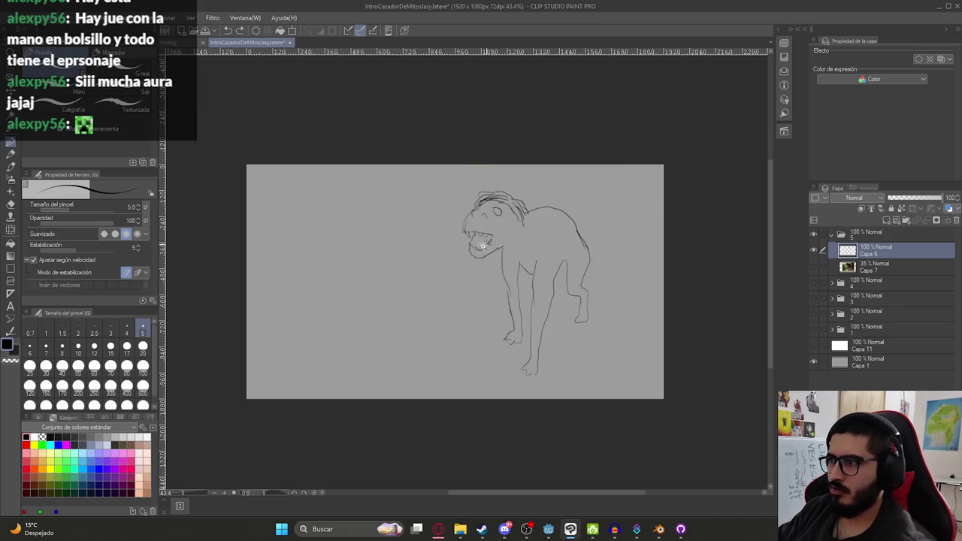
scroll(526, 285, "up", 3)
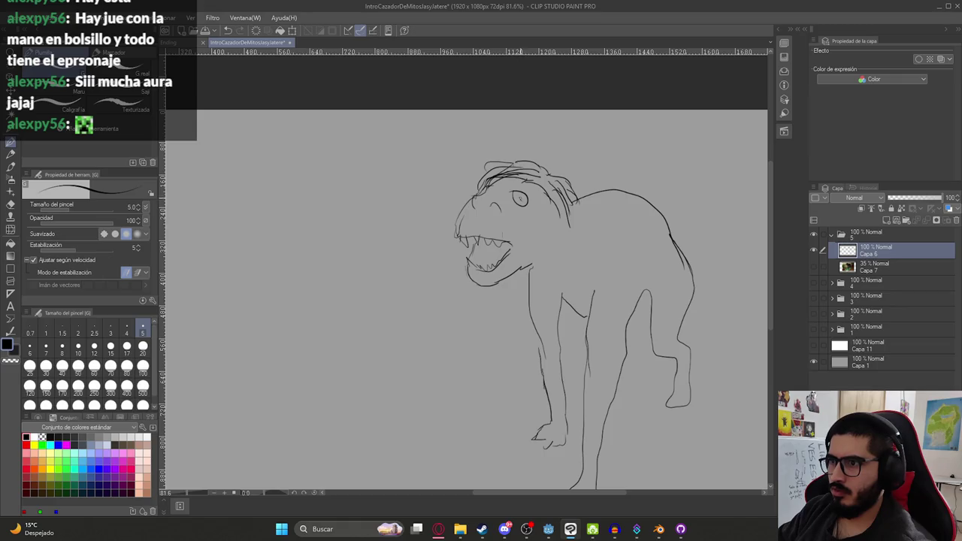
scroll(547, 239, "down", 3)
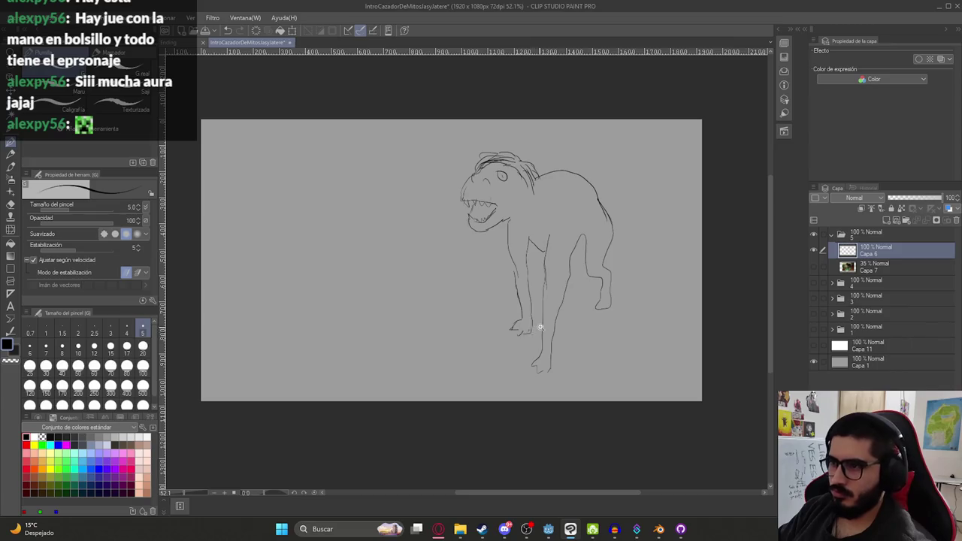
scroll(537, 323, "down", 2)
- Shift the creature sketch right and enlarge it, then add an empty scenery layer
key("ctrl+t")
left_click_drag(560, 275, 578, 274)
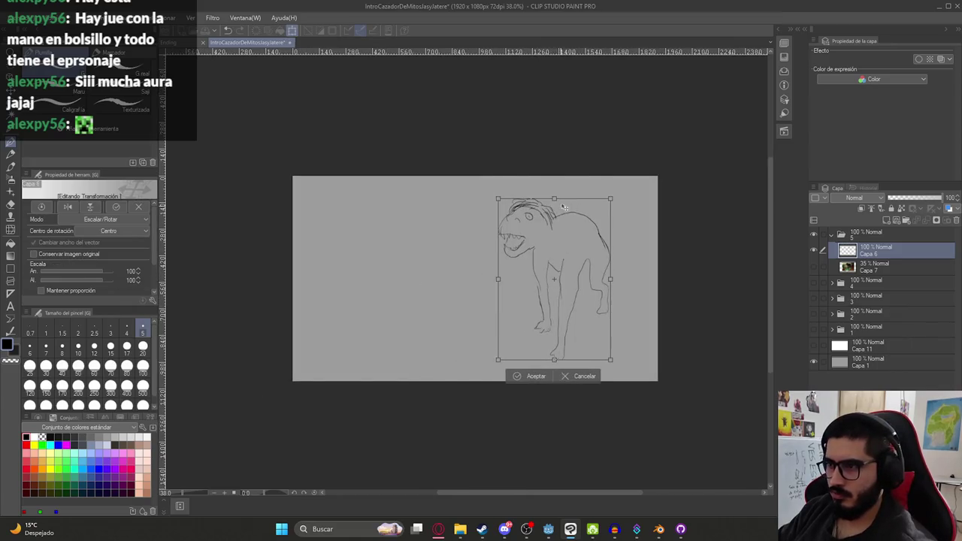
mouse_move(554, 200)
left_mouse_down()
mouse_move(551, 181)
mouse_move(481, 368)
left_mouse_up()
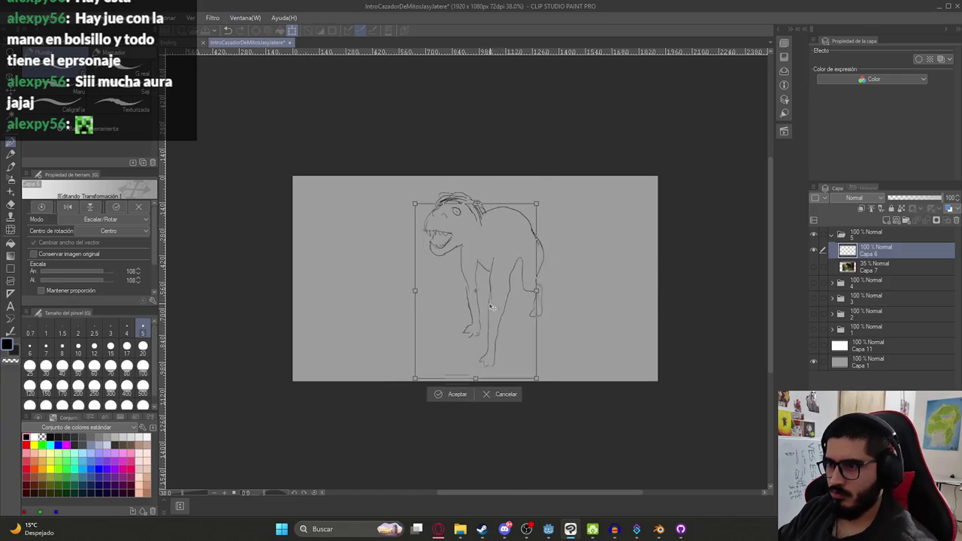
key("Return")
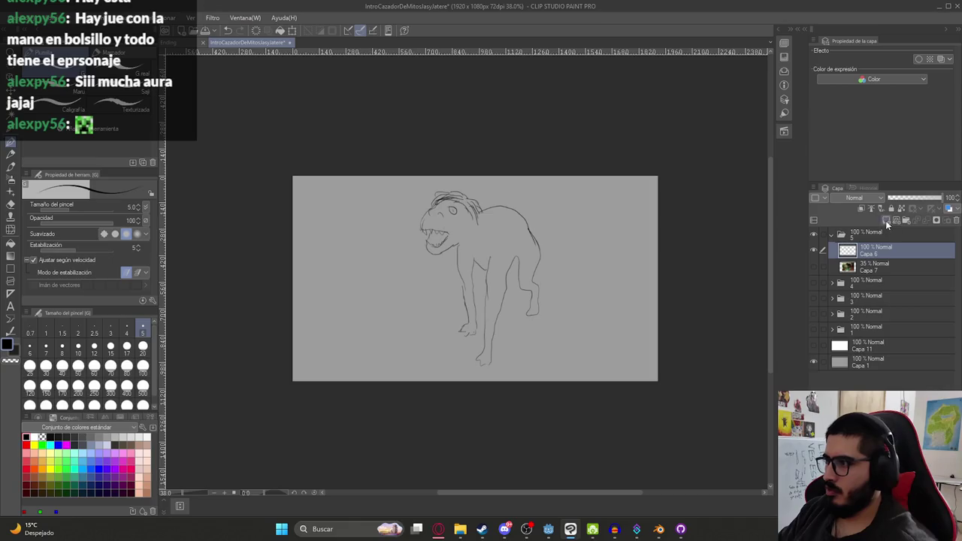
left_click(864, 267)
key("ctrl+shift+n")
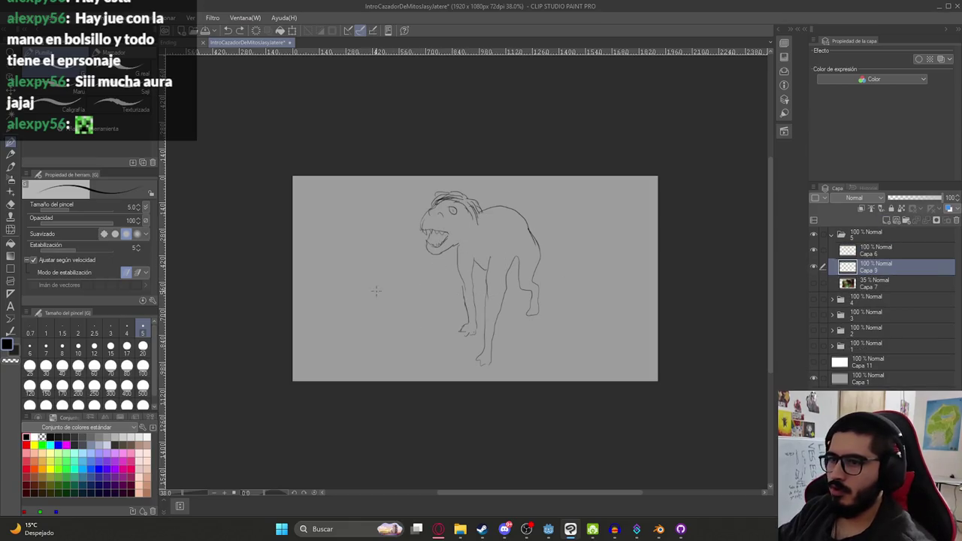
- Sketch a boulder left of the creature and a grave cross to its right
key("ctrl+z")
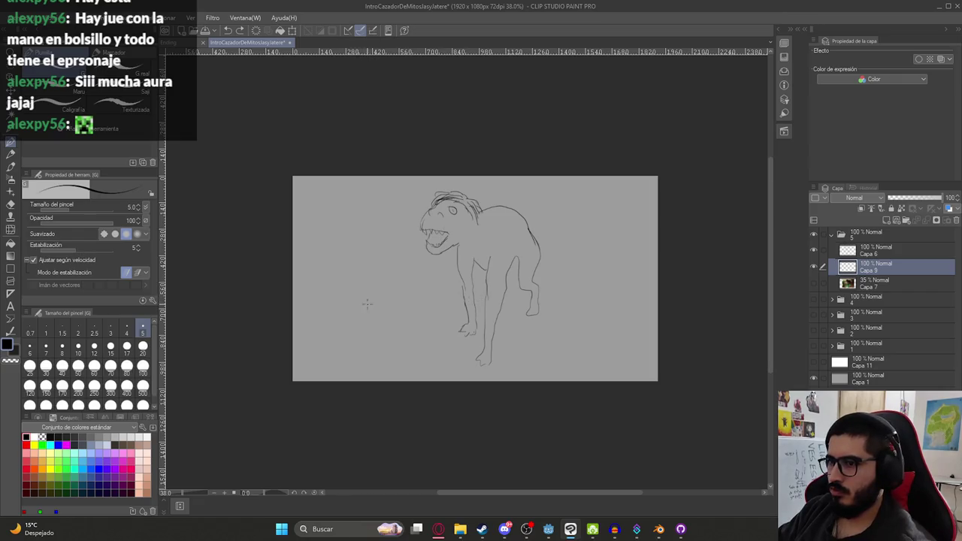
left_click_drag(363, 252, 402, 295)
left_click_drag(349, 318, 415, 302)
left_click_drag(335, 268, 356, 321)
left_click_drag(586, 306, 598, 280)
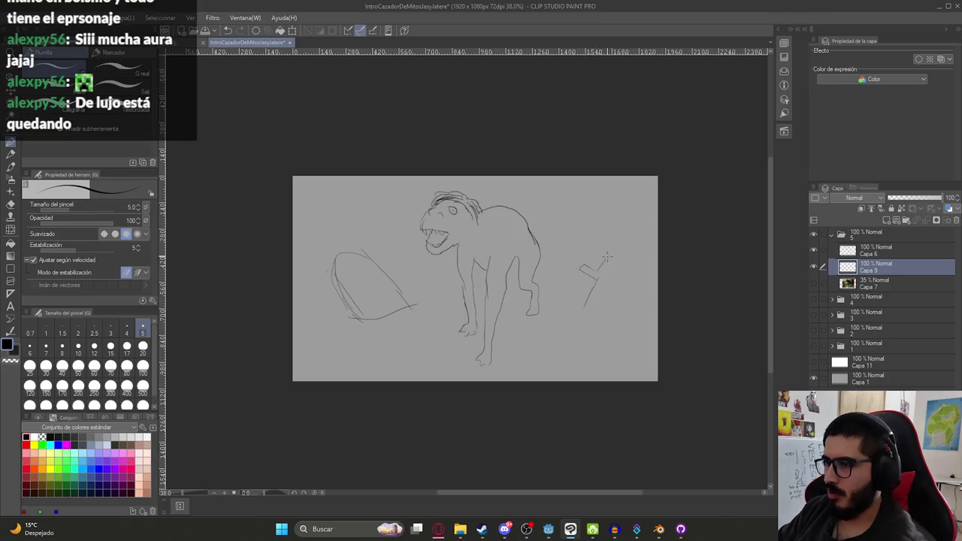
mouse_move(593, 299)
left_mouse_down()
mouse_move(586, 314)
mouse_move(601, 304)
left_mouse_up()
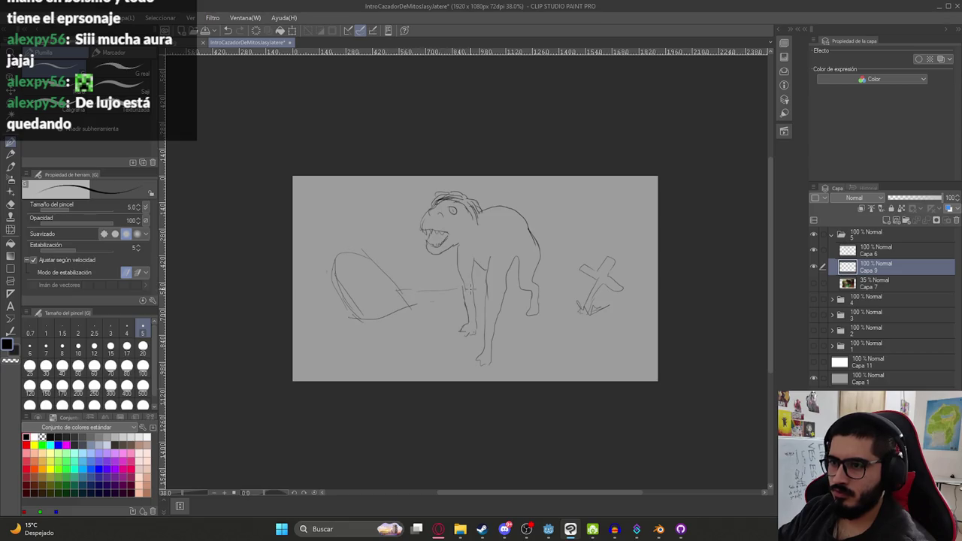
- Undo a stray stroke and lower the boulder and cross slightly
key("ctrl+z")
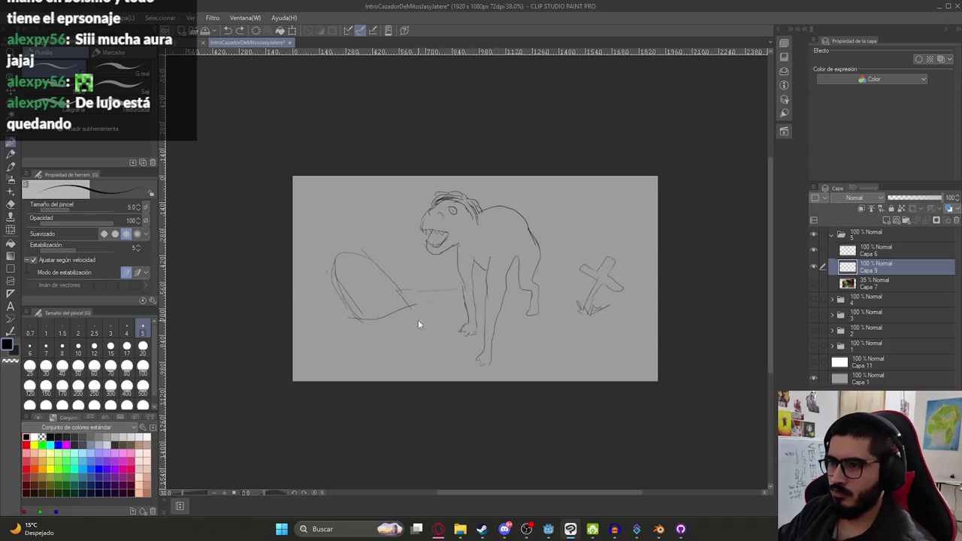
key("k")
left_click_drag(471, 290, 472, 300)
key("p")
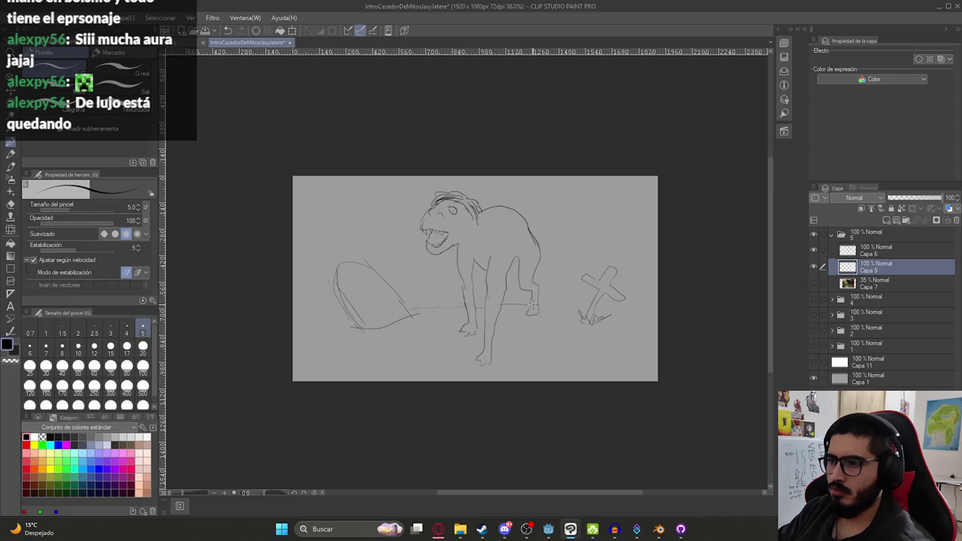
- Draw a ground line at the left edge, then shift creature and scenery left together
key("c")
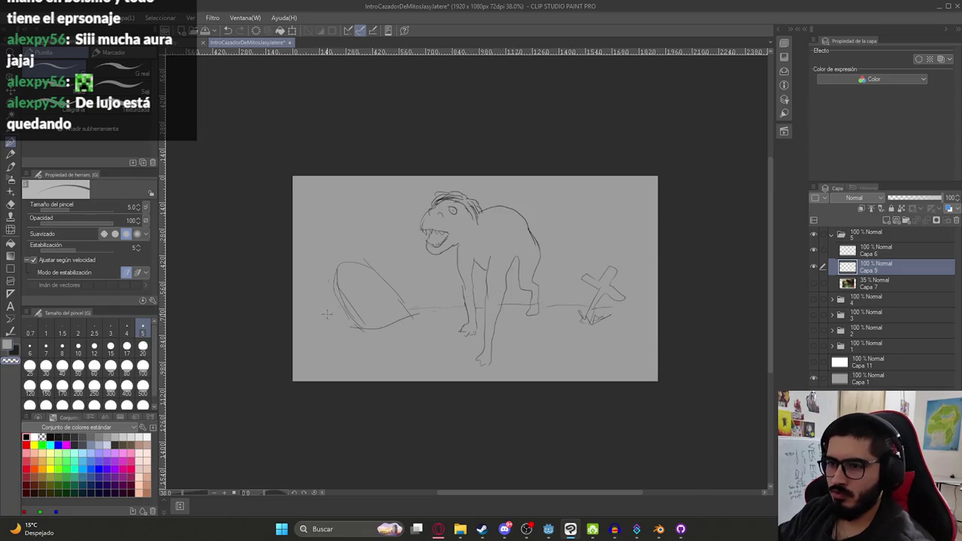
left_click(27, 436)
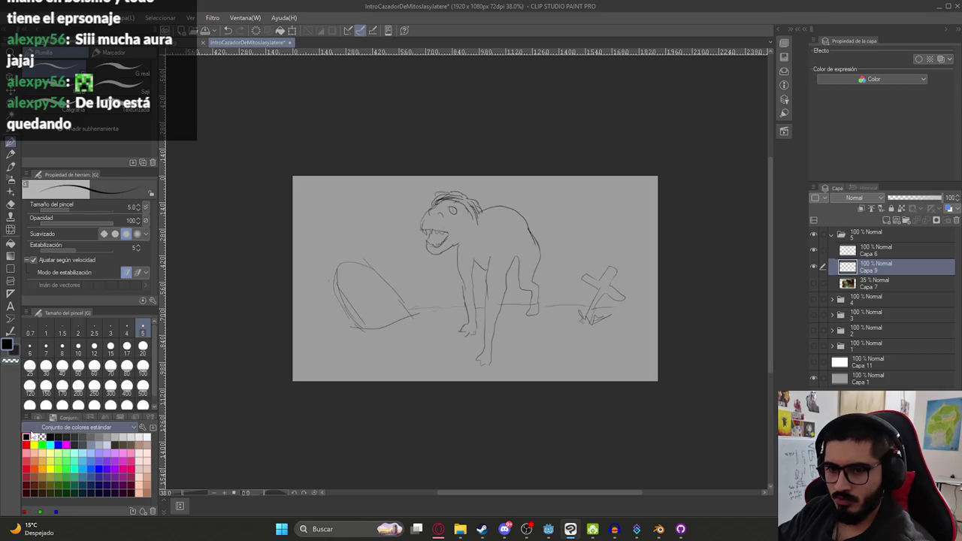
left_click_drag(295, 307, 349, 308)
left_click(877, 255, "ctrl")
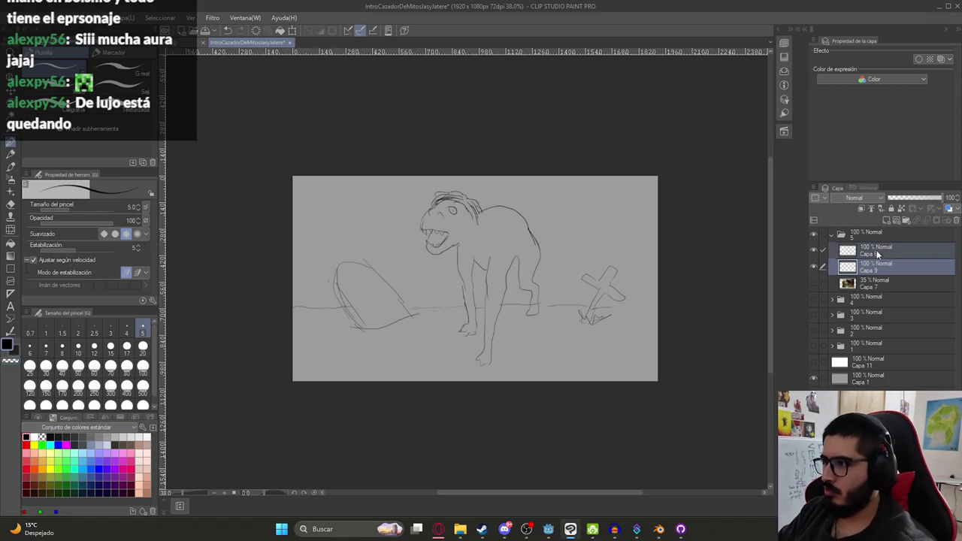
key("k")
mouse_move(597, 247)
left_mouse_down()
mouse_move(591, 259)
mouse_move(556, 247)
left_mouse_up()
- Shrink the sketch layers to 93% and extend the ground line across the panel
key("ctrl+t")
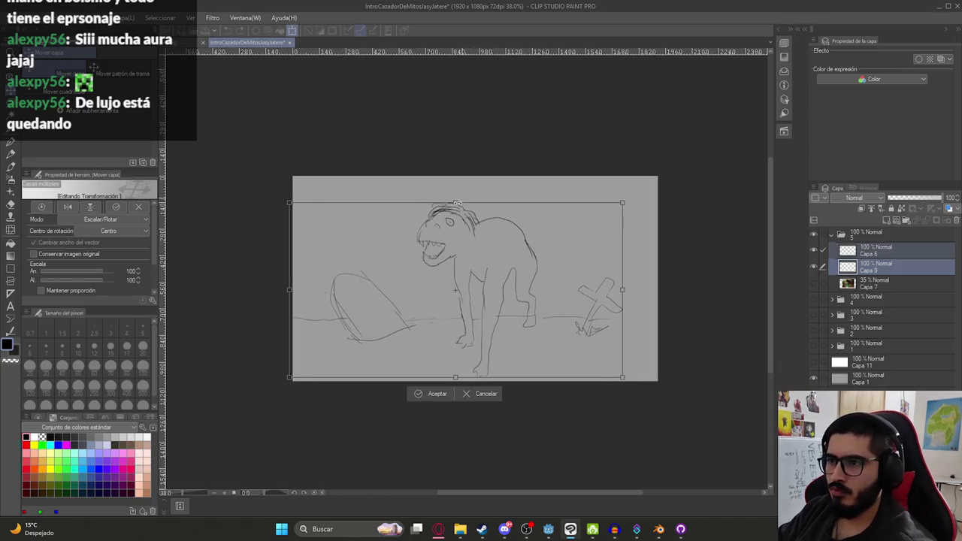
left_click_drag(457, 203, 460, 215)
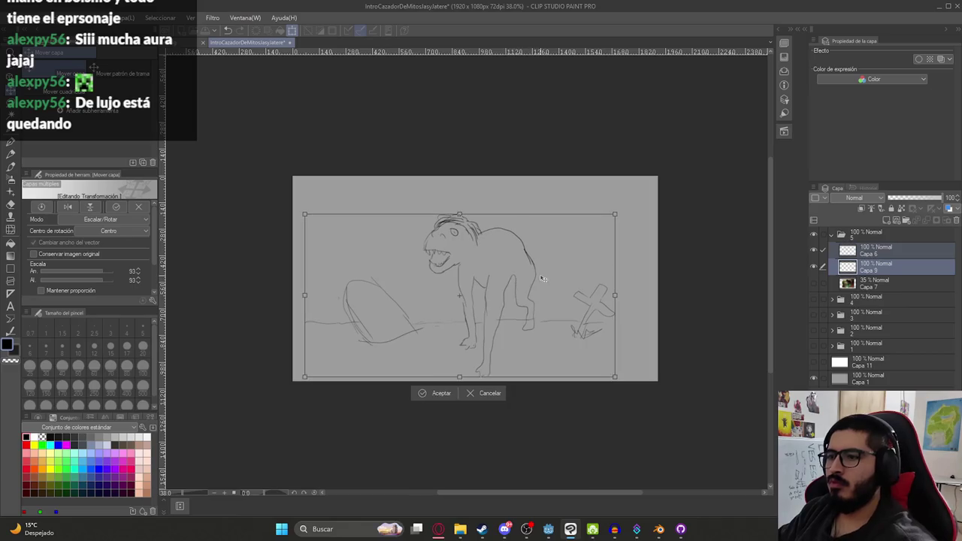
key("Return")
left_click(876, 267)
key("p")
left_click_drag(299, 321, 608, 325)
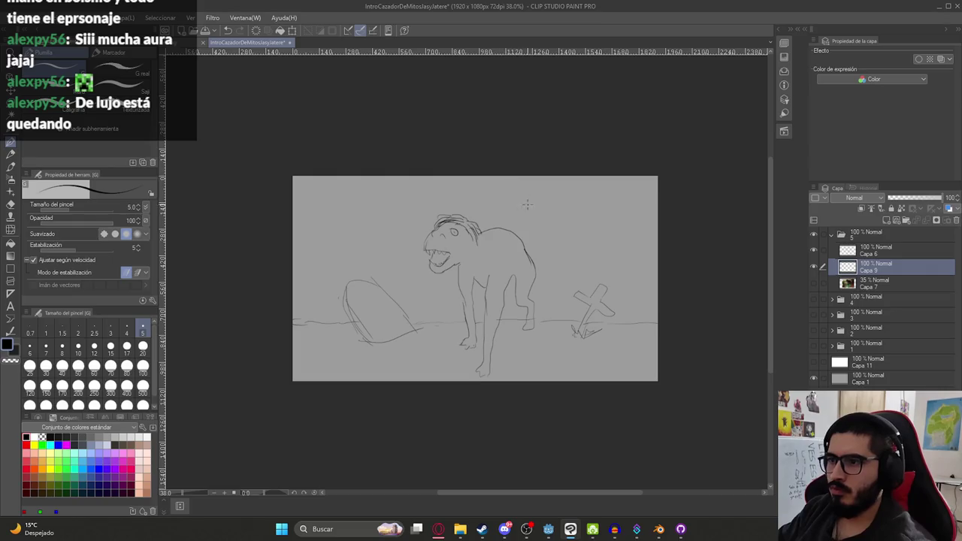
- Nudge the creature left, raise the scenery slightly, and darken the left ground line
left_click(872, 252)
key("k")
left_click_drag(575, 278, 570, 278)
left_click(872, 267)
left_click_drag(711, 317, 711, 305)
key("p")
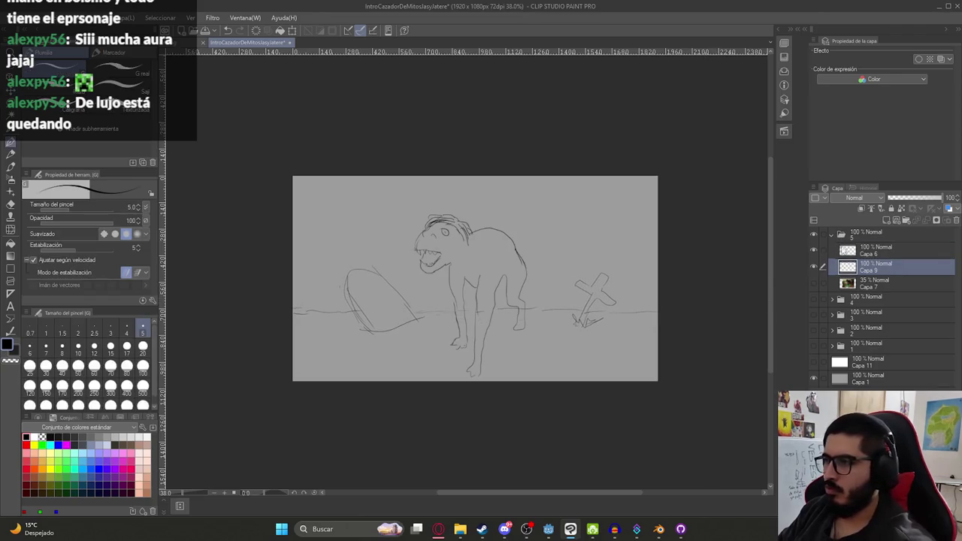
left_click_drag(299, 309, 342, 307)
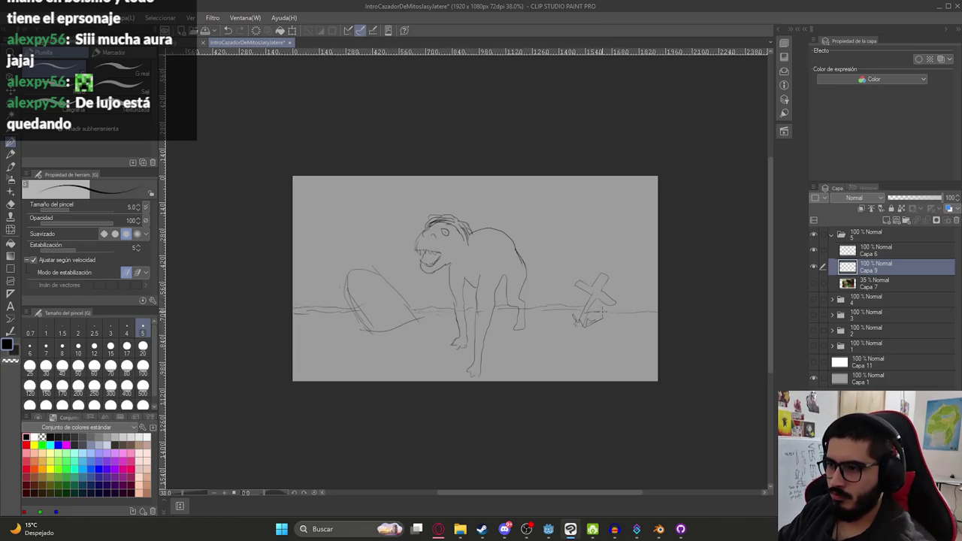
- Draw a round moon in the upper-right sky and save the file
mouse_move(568, 215)
left_mouse_down()
mouse_move(556, 188)
mouse_move(573, 215)
left_mouse_up()
key("ctrl+z")
key("ctrl+z")
key("ctrl+z")
left_click_drag(564, 182, 571, 216)
key("ctrl+z")
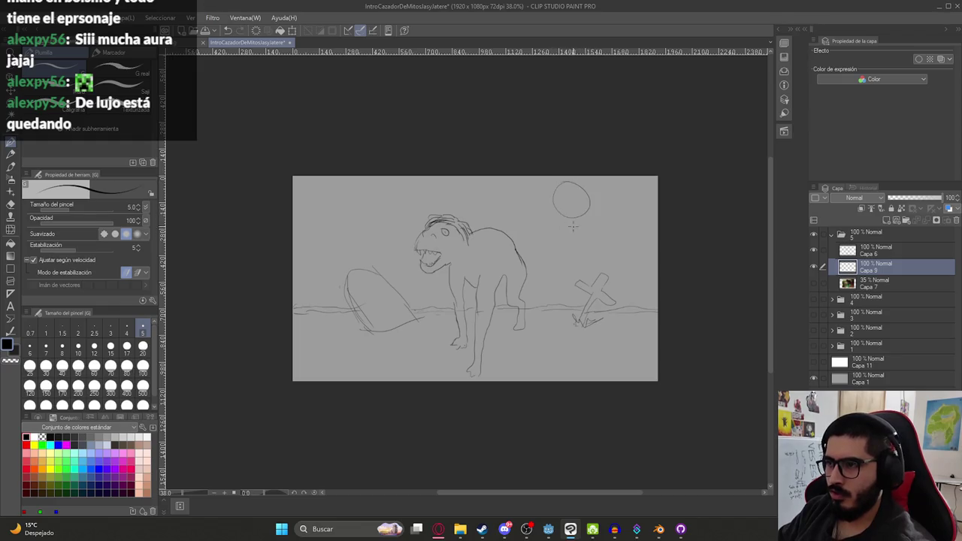
scroll(540, 236, "down", 3)
scroll(536, 244, "up", 3)
scroll(530, 251, "up", 1)
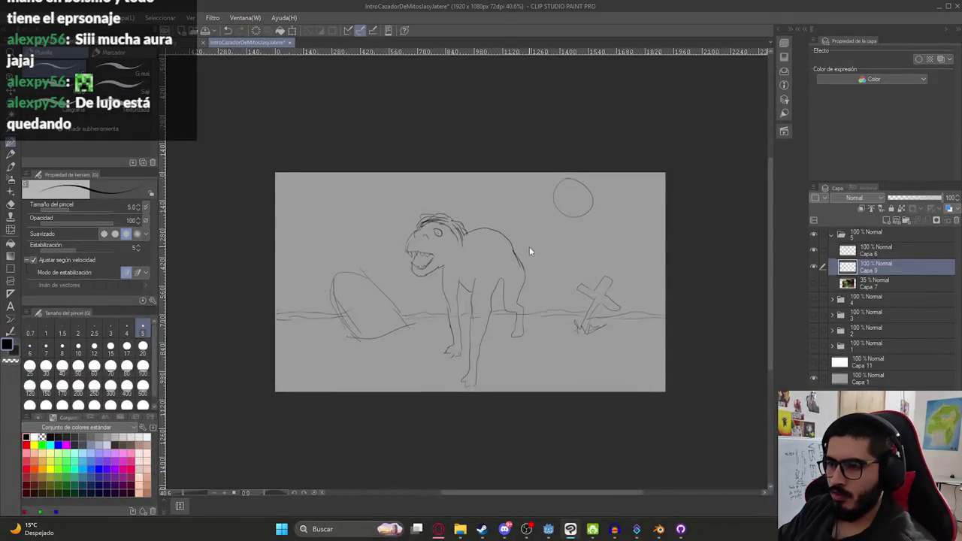
key("ctrl+s")
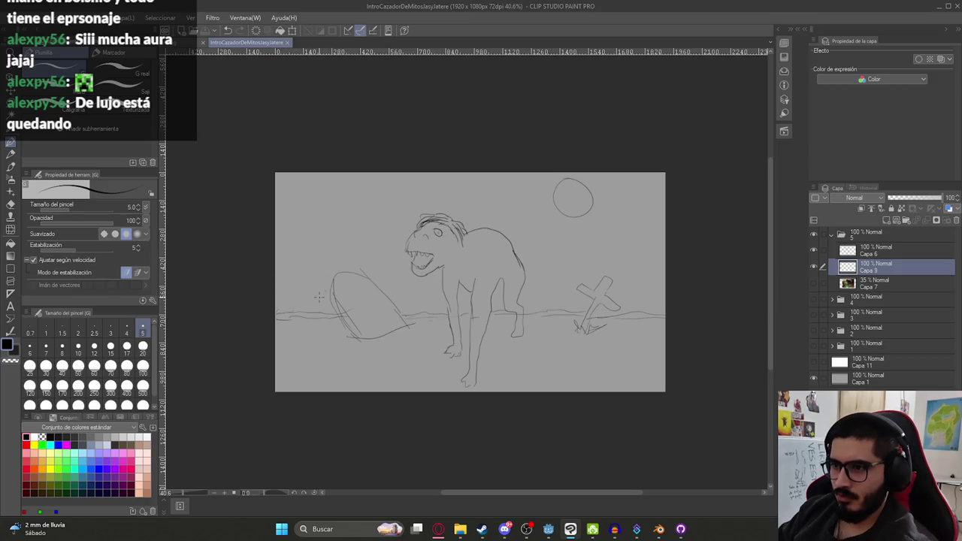
- Try a stroke below the boulder, undo it, and collapse folder 5
left_click_drag(292, 351, 368, 347)
key("ctrl+z")
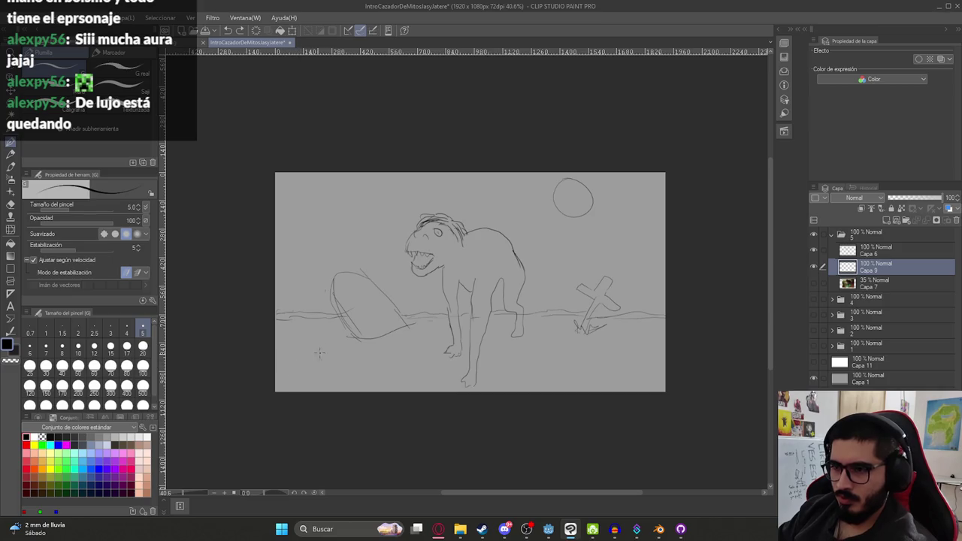
left_click(830, 234)
left_click(831, 234)
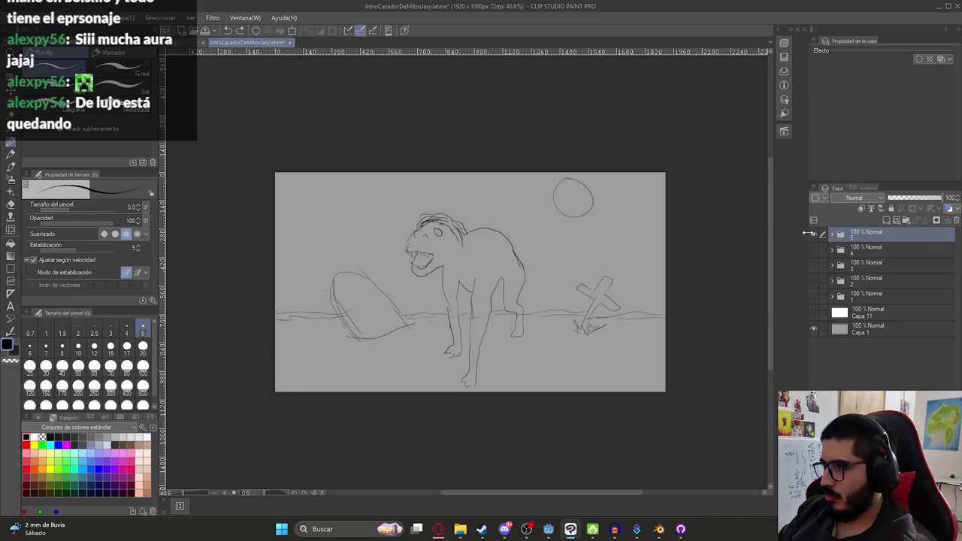
- Hide folder 5, create a new folder named 6, and add a raster layer inside it
left_click(814, 235)
left_click(906, 220)
double_click(861, 237)
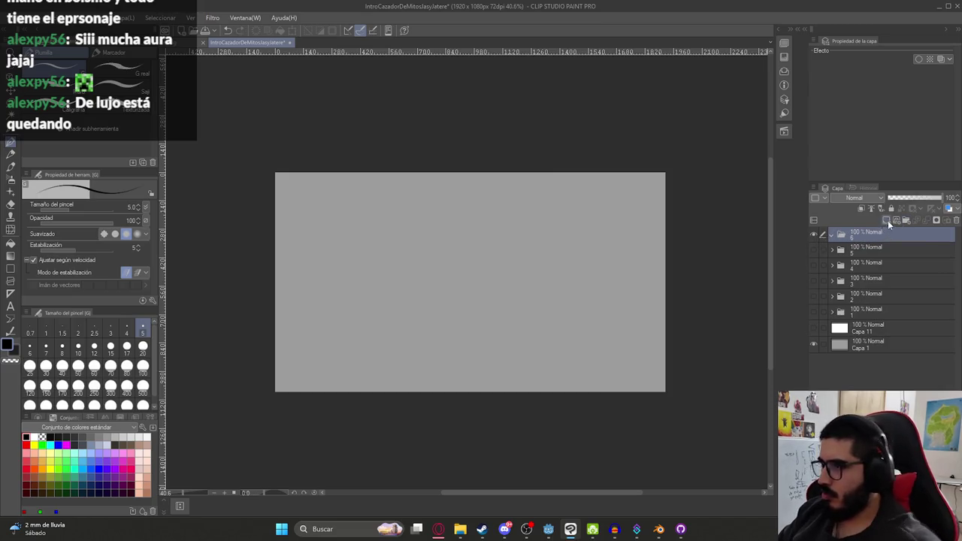
left_click(887, 221)
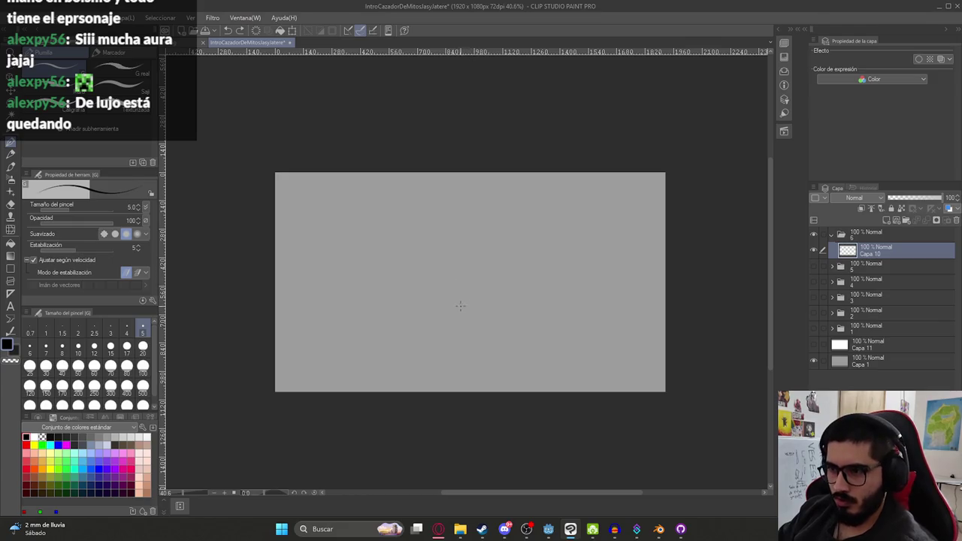
- Sketch the tied stalk with a pointed, clawed top and a grass tuft at its base
mouse_move(462, 345)
left_mouse_down()
mouse_move(468, 305)
mouse_move(470, 333)
mouse_move(482, 294)
mouse_move(473, 237)
mouse_move(480, 272)
left_mouse_up()
key("ctrl+z")
left_click_drag(479, 233, 488, 285)
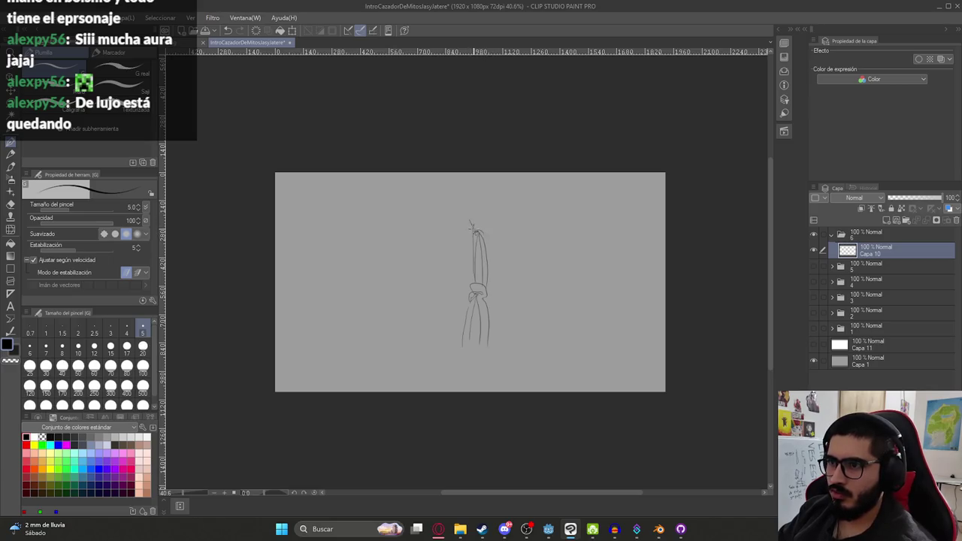
left_click_drag(474, 228, 449, 216)
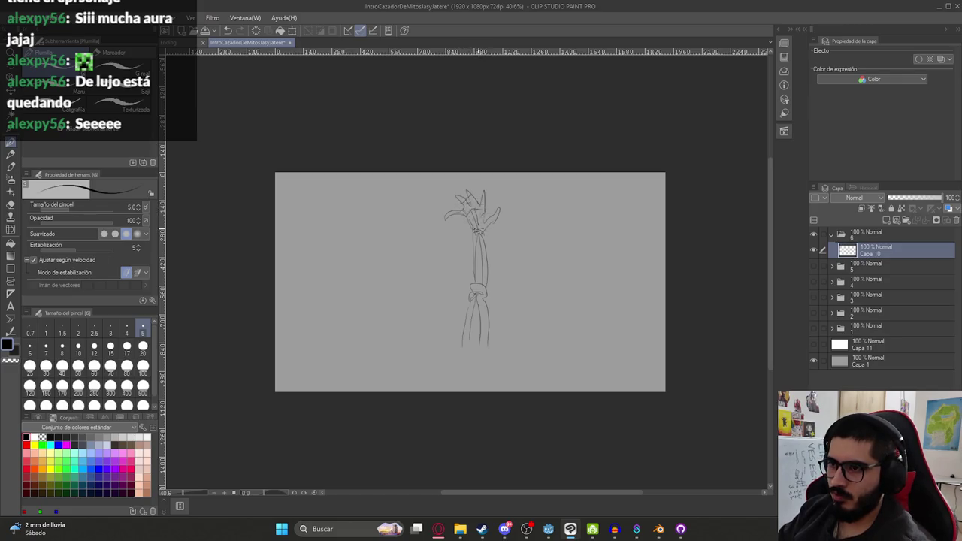
left_click_drag(449, 339, 490, 351)
key("k")
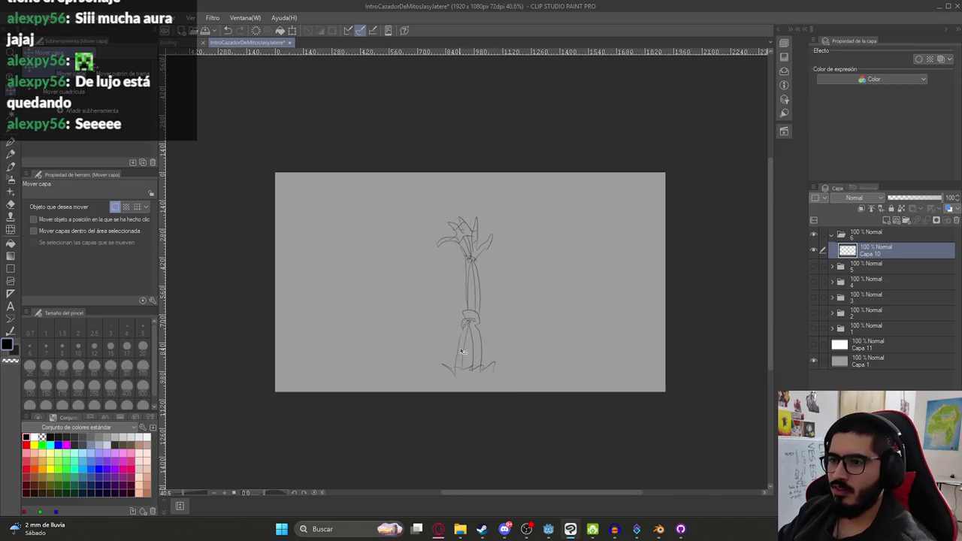
key("p")
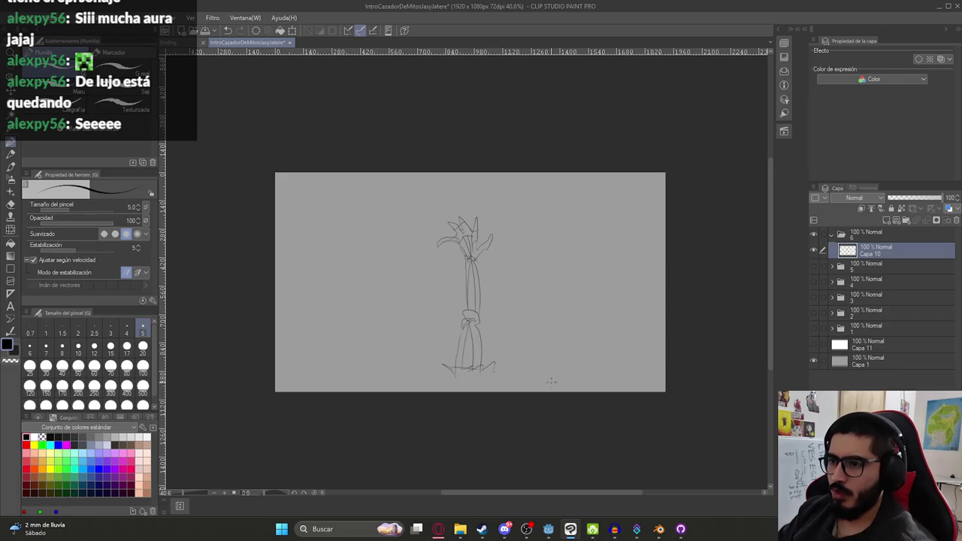
- Draw a large tilted cross at the lower right of the panel
left_click_drag(536, 391, 563, 344)
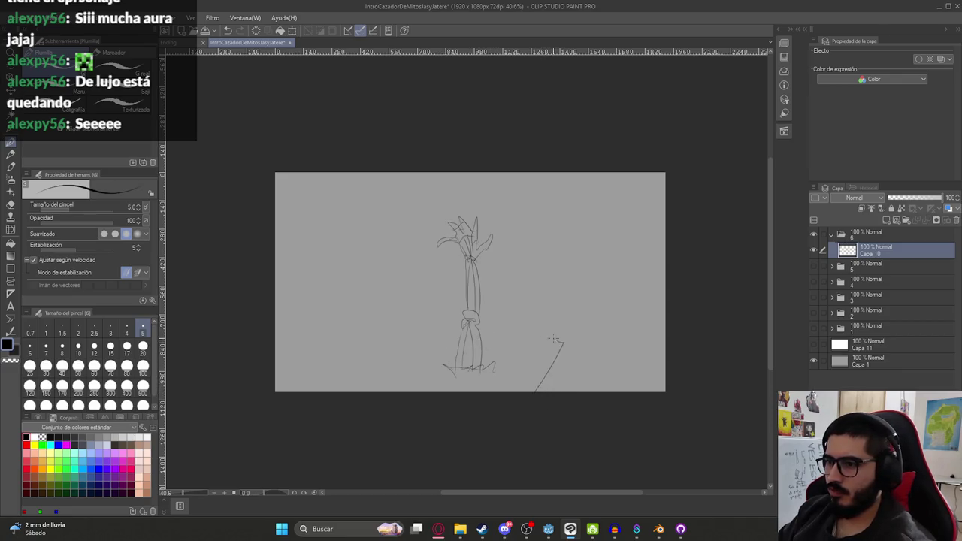
left_click_drag(550, 306, 638, 353)
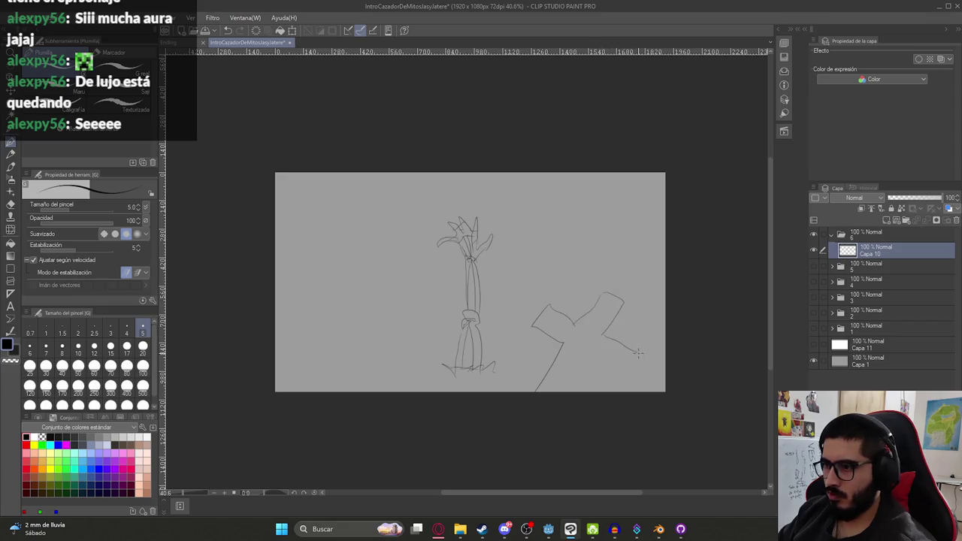
left_click_drag(581, 351, 556, 391)
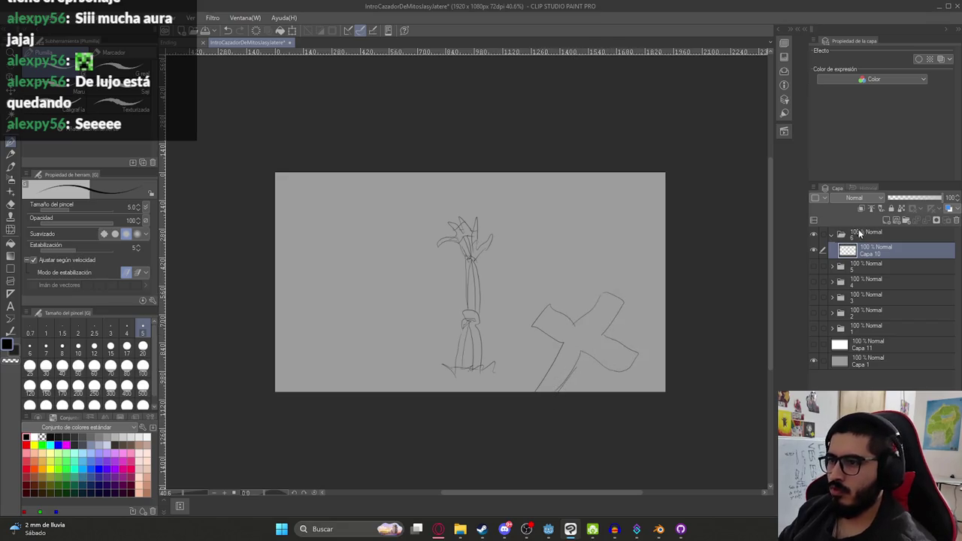
scroll(541, 290, "up", 1)
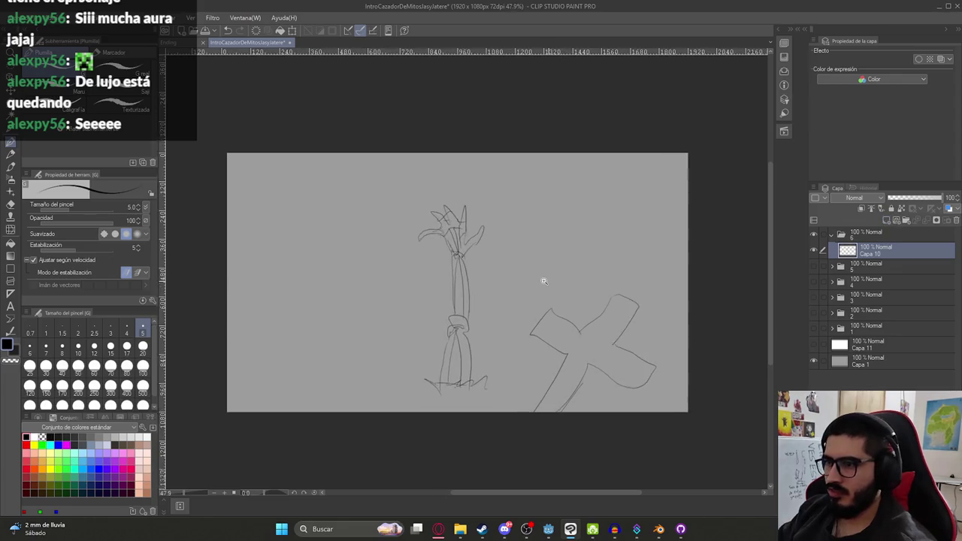
scroll(544, 279, "up", 1)
scroll(526, 253, "up", 1)
- Sketch the hunter's face under the wide hat, plus his leg and foot
mouse_move(522, 257)
left_mouse_down()
mouse_move(591, 229)
mouse_move(565, 256)
mouse_move(577, 242)
left_mouse_up()
key("ctrl+z")
key("ctrl+z")
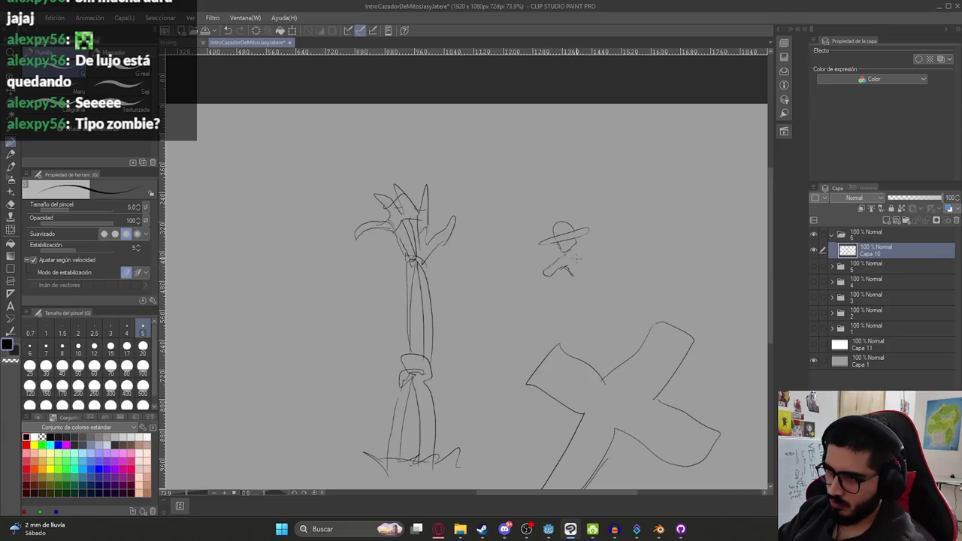
mouse_move(582, 247)
left_mouse_down()
mouse_move(598, 252)
mouse_move(581, 286)
left_mouse_up()
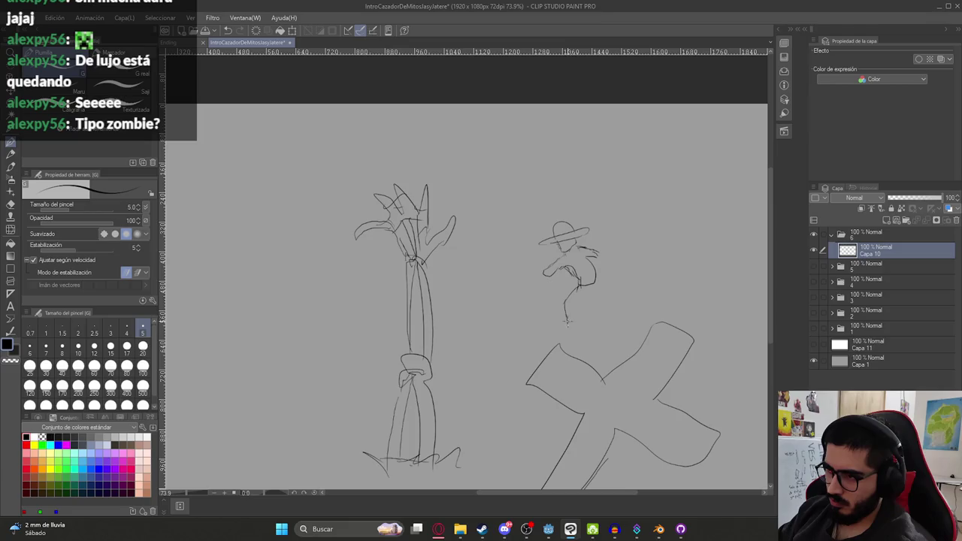
mouse_move(579, 323)
left_mouse_down()
mouse_move(589, 298)
mouse_move(621, 330)
left_mouse_up()
left_click_drag(560, 341, 621, 334)
- Add the hunter's hand and a long machete blade, redrawing the blade more lightly
left_click_drag(541, 275, 549, 271)
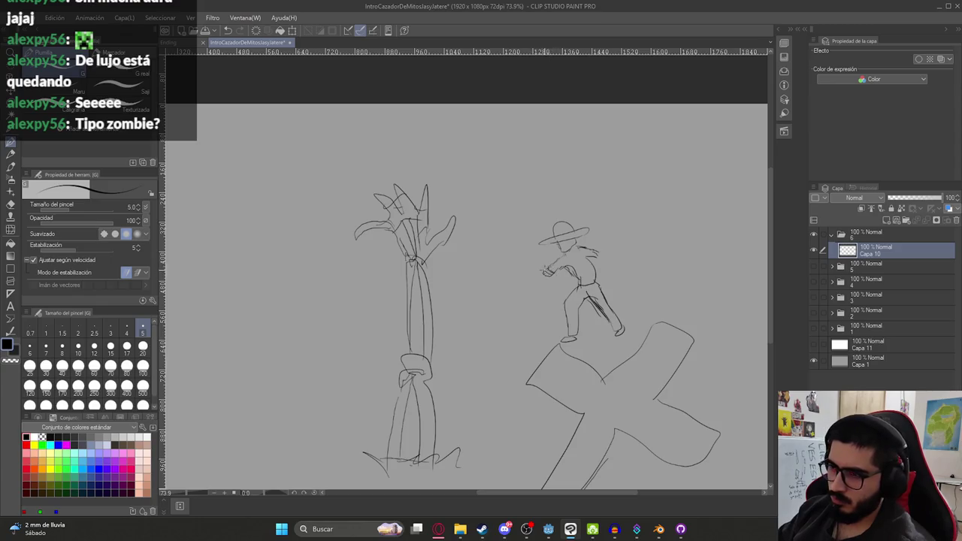
left_click_drag(549, 275, 518, 290)
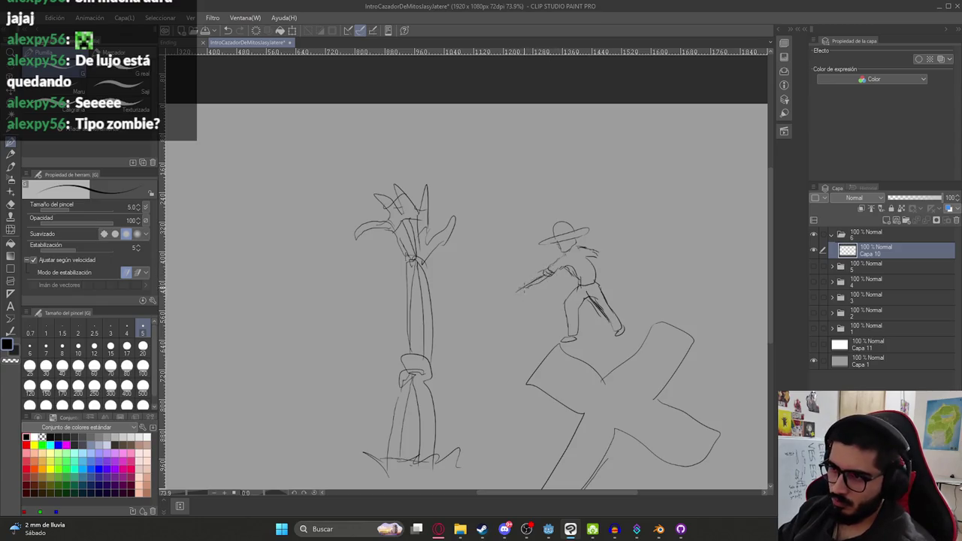
left_click_drag(518, 289, 483, 263)
key("ctrl+z")
key("ctrl+z")
left_click_drag(518, 289, 483, 267)
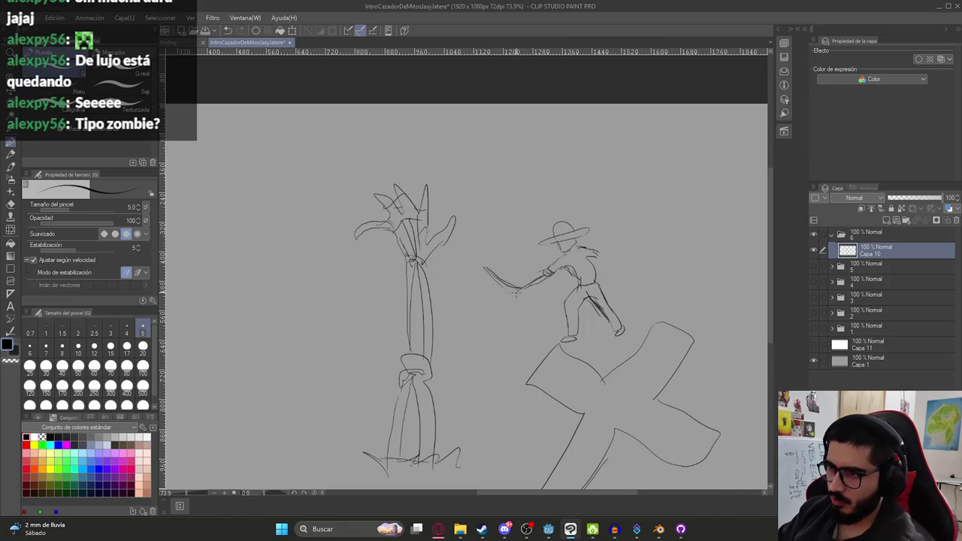
left_click_drag(593, 250, 605, 260)
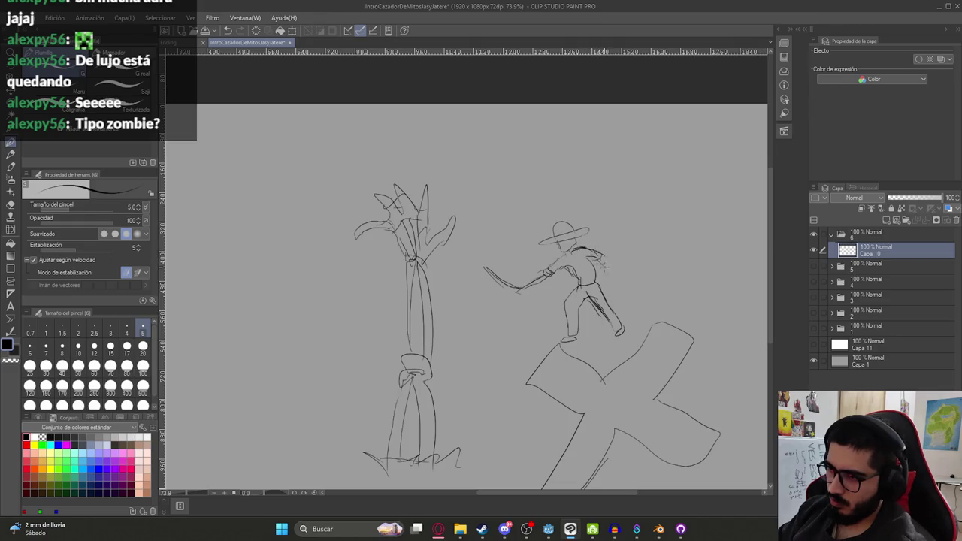
scroll(591, 254, "down", 4)
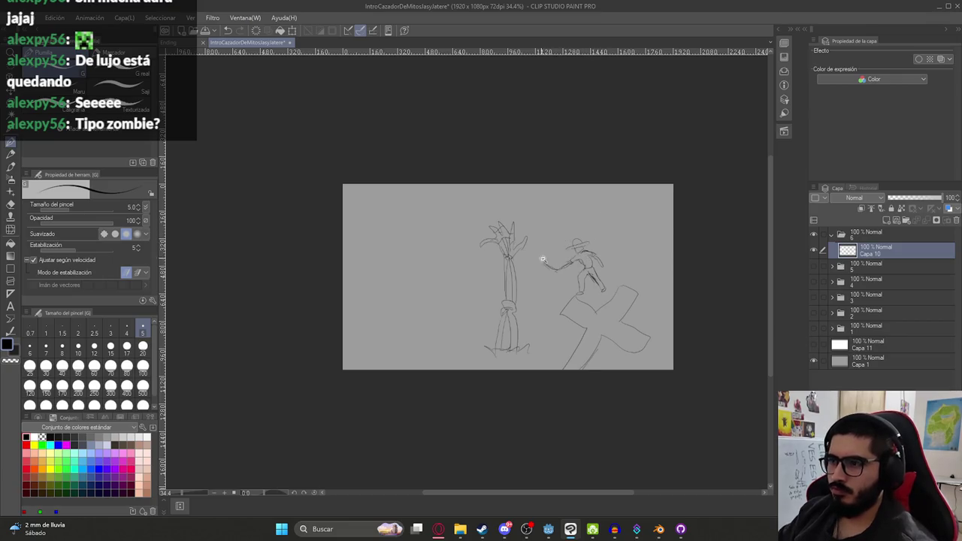
- Lasso the hunter, then rotate and lift it clear of the cross
key("m")
left_click_drag(564, 229, 569, 223)
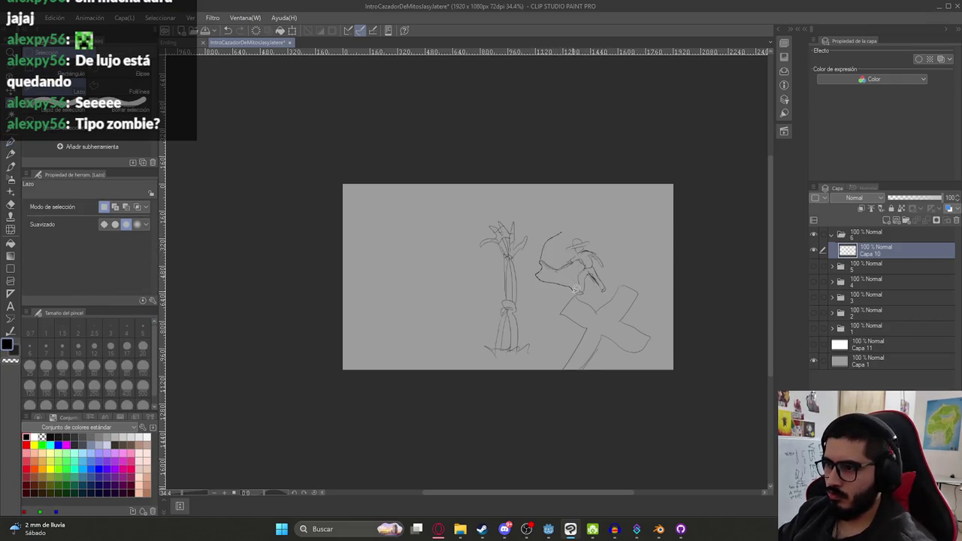
key("ctrl+t")
left_click_drag(599, 277, 603, 266)
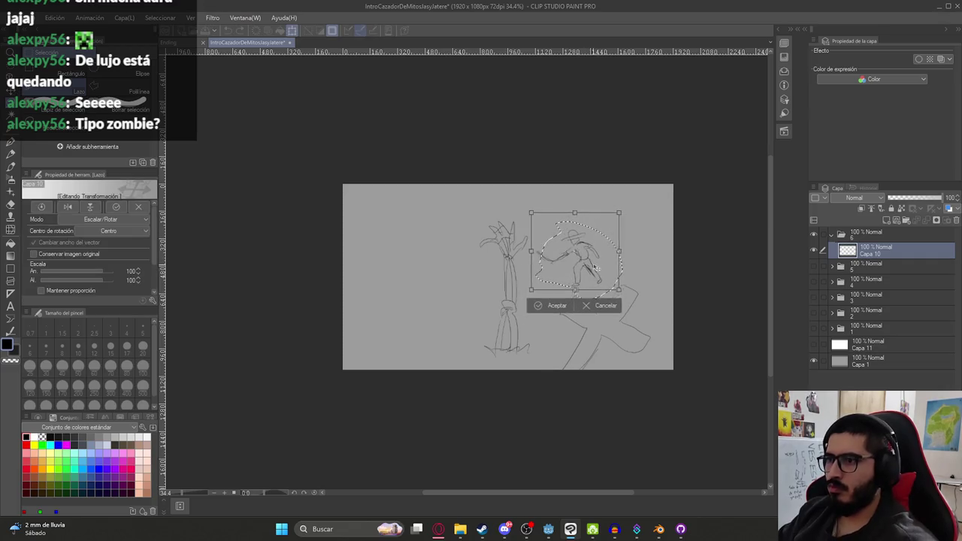
key("Return")
key("ctrl+d")
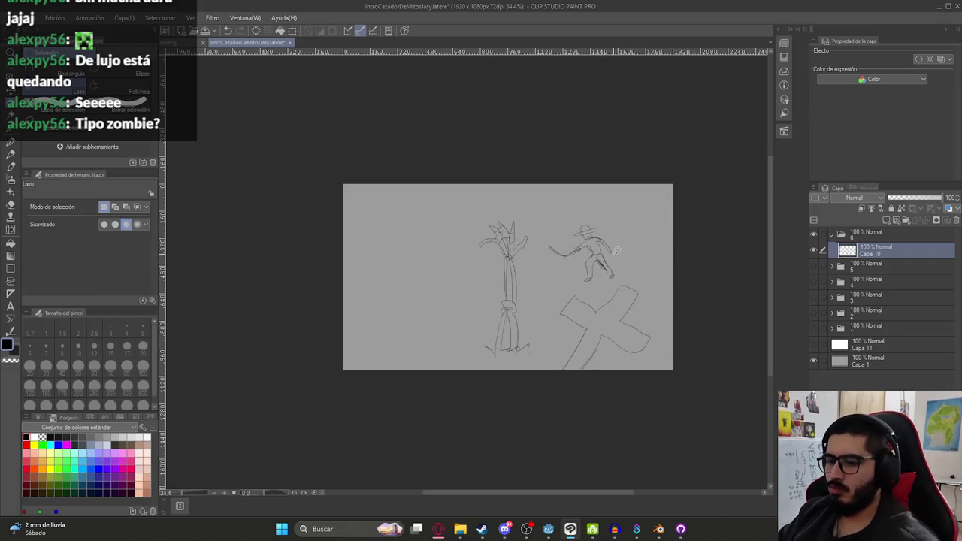
- Reselect the hunter and paste a copy onto new layer Capa 10 - copia
key("ctrl+z")
key("ctrl+c")
key("ctrl+v")
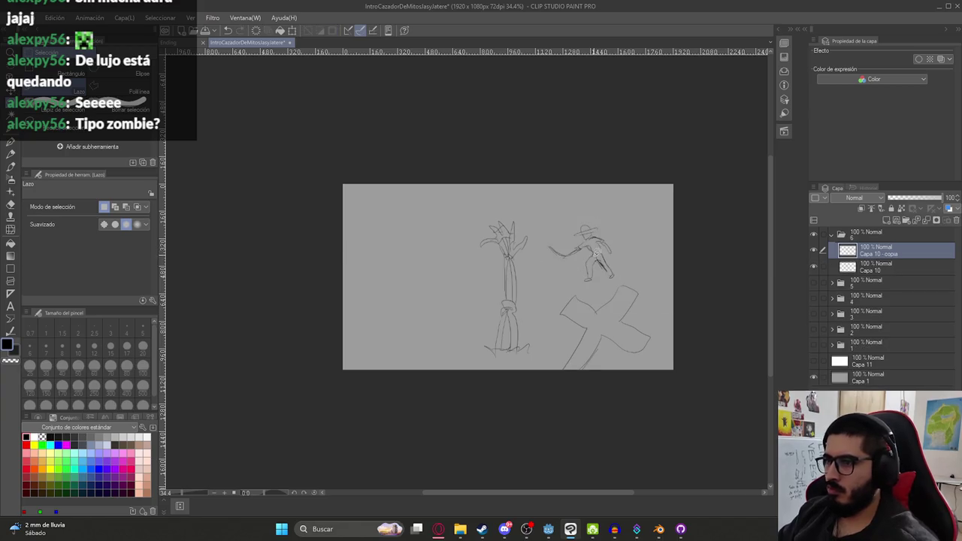
key("ctrl+t")
left_click(561, 297)
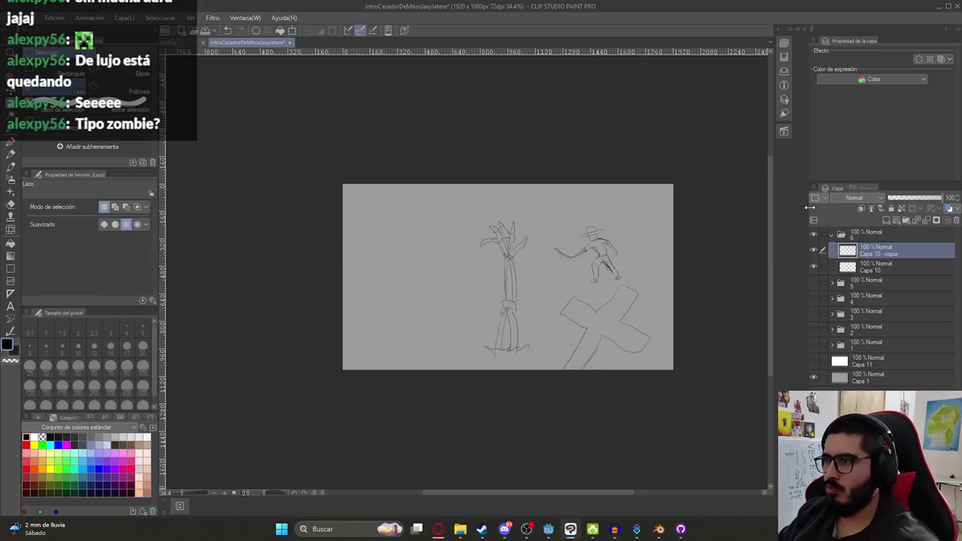
- Add an empty layer Capa 12 and zoom in on the panel
left_click(886, 220)
key("p")
left_click_drag(417, 229, 410, 256)
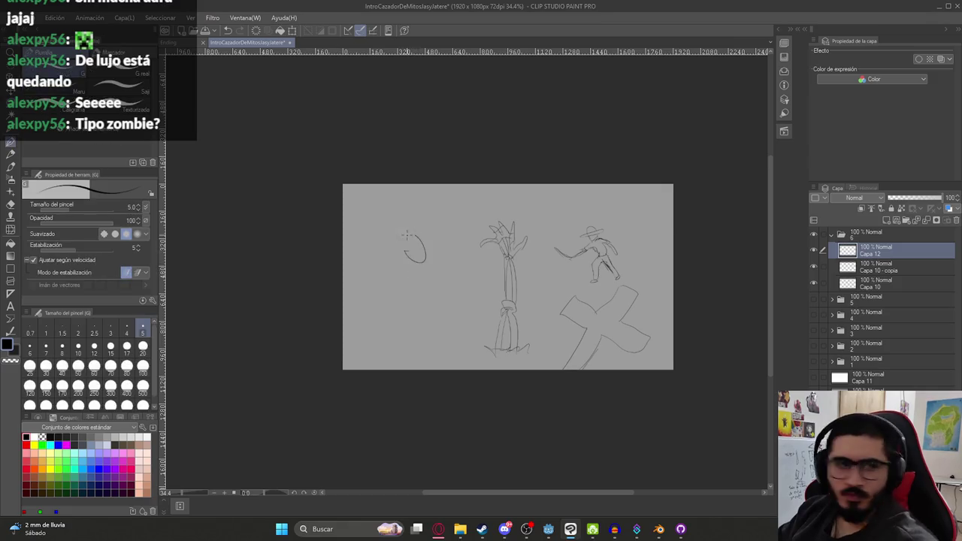
key("ctrl+z")
scroll(402, 245, "up", 1)
scroll(436, 263, "up", 1)
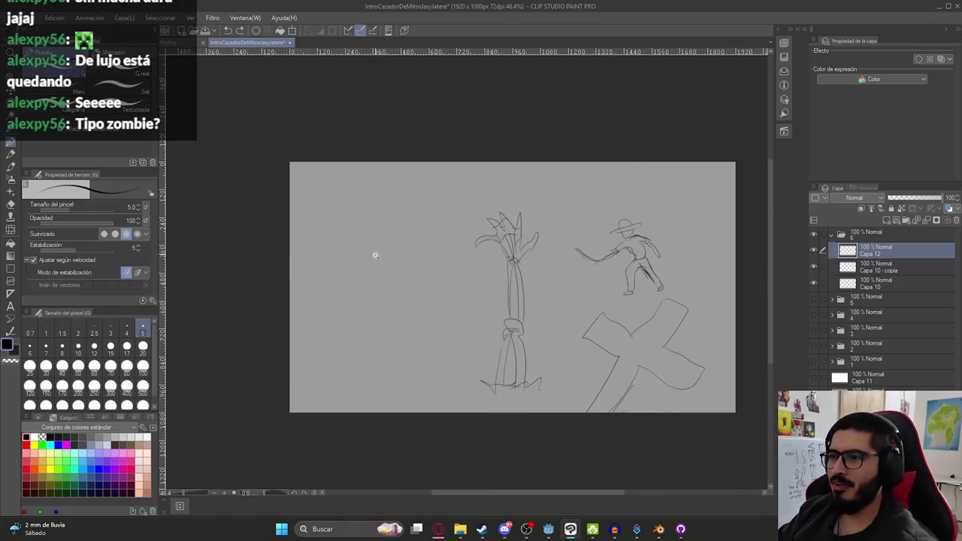
scroll(376, 253, "up", 1)
scroll(441, 271, "up", 1)
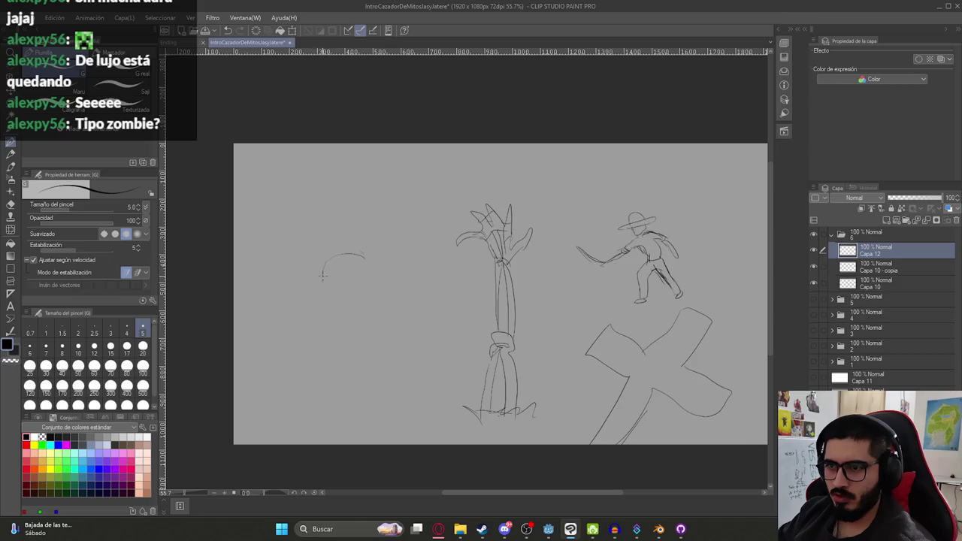
- Sketch the snarling creature at left, trim its snout, and lasso it for scaling
left_click_drag(337, 304, 336, 295)
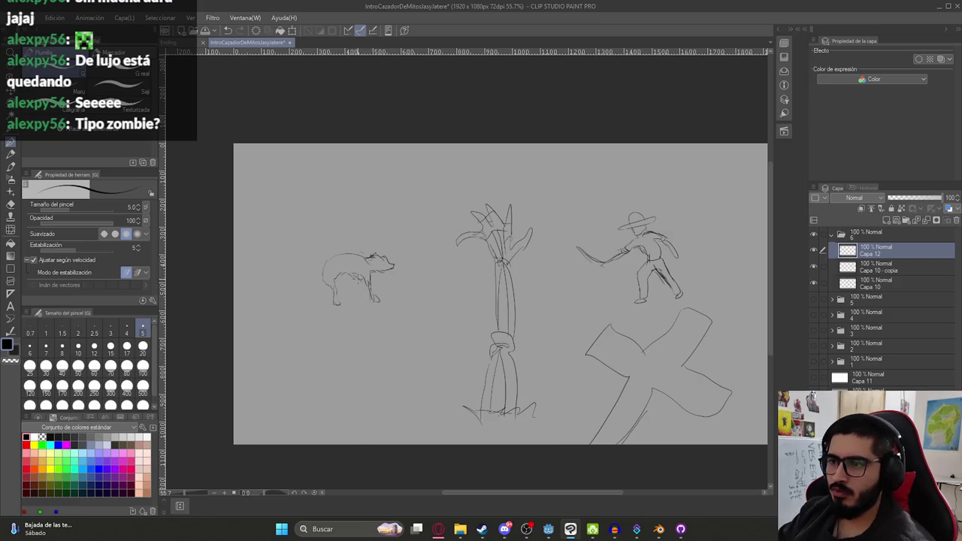
key("e")
mouse_move(392, 259)
left_mouse_down()
mouse_move(385, 269)
mouse_move(388, 257)
left_mouse_up()
key("p")
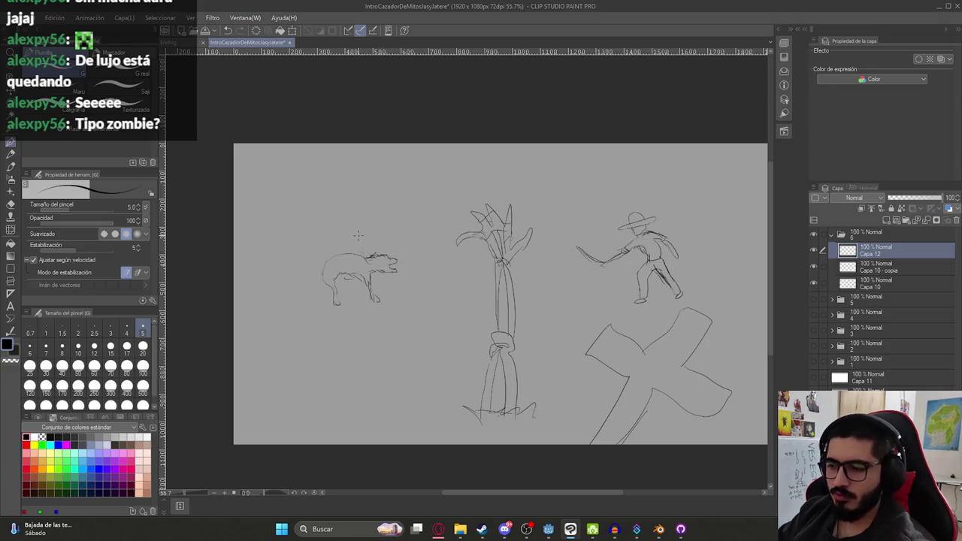
key("m")
mouse_move(346, 228)
left_mouse_down()
mouse_move(380, 220)
mouse_move(354, 225)
mouse_move(374, 228)
mouse_move(374, 258)
left_mouse_up()
key("ctrl+t")
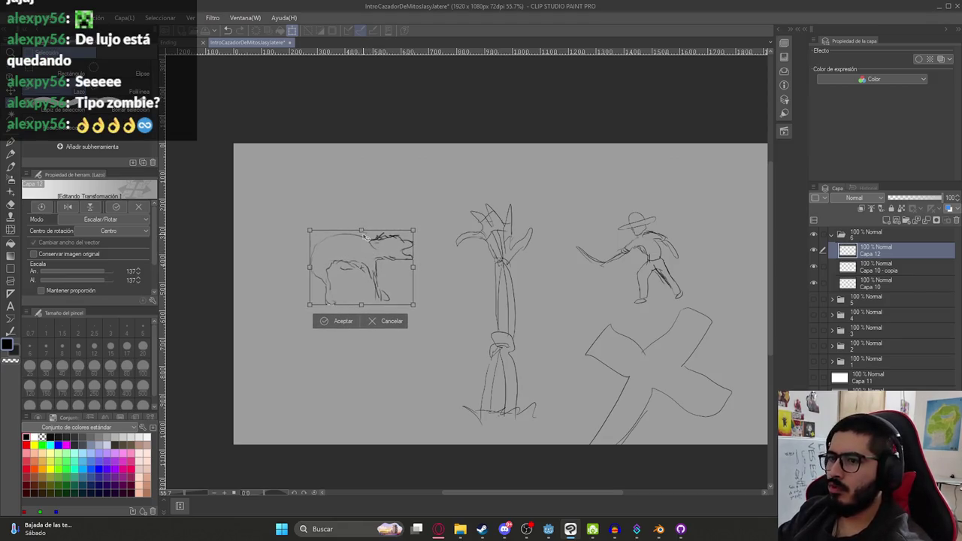
- Confirm the creature at 137%, then move the creature and hunter further left
key("Return")
key("k")
left_click_drag(403, 259, 389, 273)
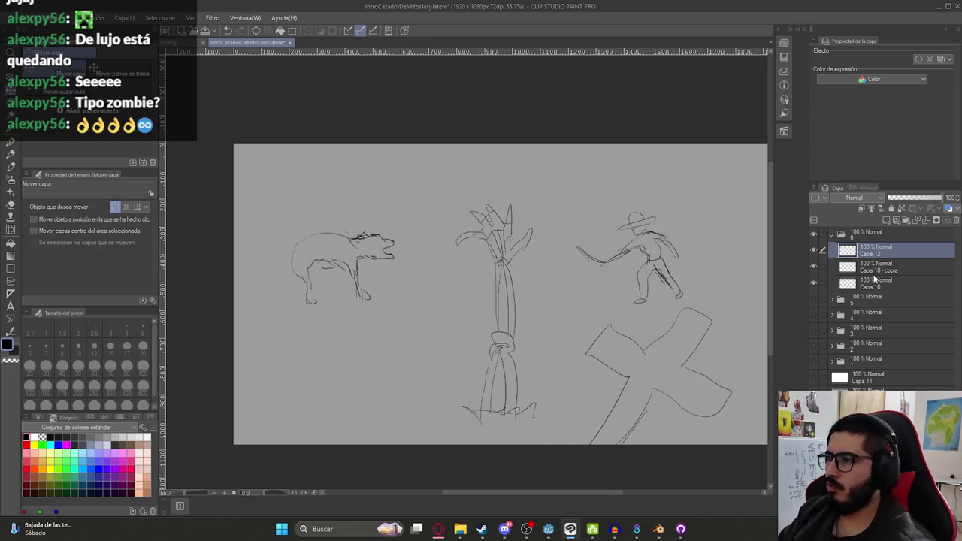
left_click(872, 283)
left_click_drag(729, 288, 754, 288)
key("ctrl+z")
left_click(872, 267)
left_click_drag(666, 283, 570, 272)
- Erase the cross from the stalk layer Capa 10
scroll(579, 278, "up", 5)
scroll(587, 284, "down", 2)
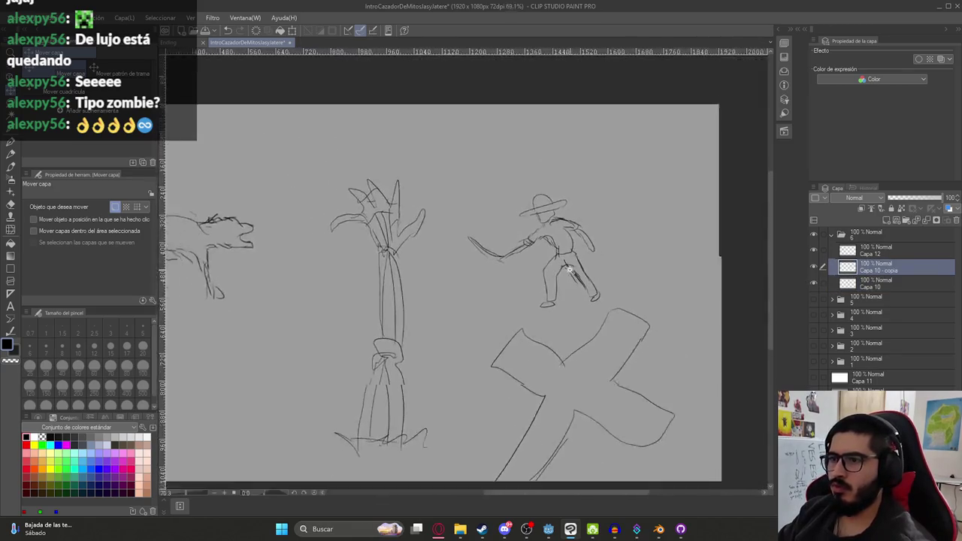
scroll(593, 288, "down", 2)
scroll(600, 292, "down", 1)
scroll(578, 282, "down", 1)
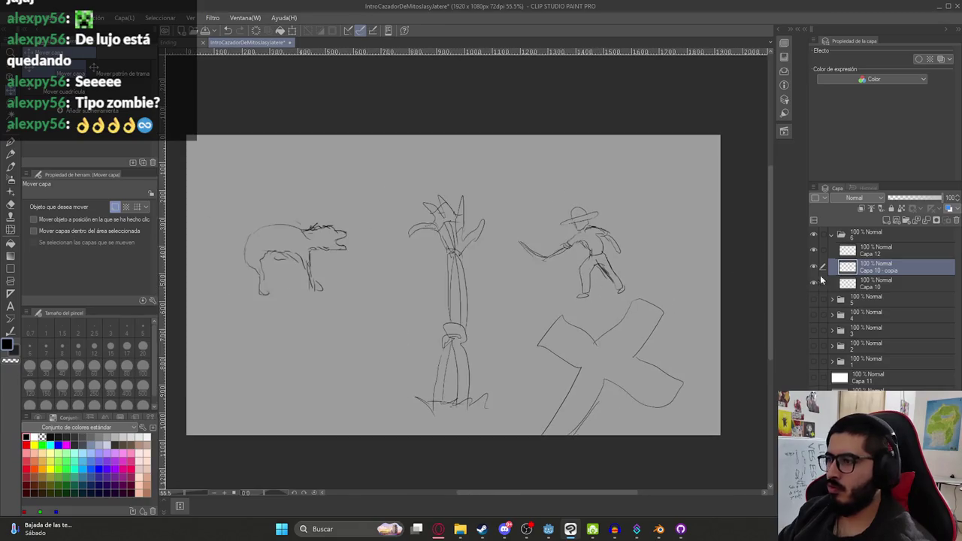
left_click(872, 284)
key("e")
mouse_move(575, 331)
left_mouse_down()
mouse_move(572, 361)
mouse_move(528, 335)
mouse_move(536, 429)
mouse_move(597, 378)
mouse_move(606, 352)
mouse_move(676, 386)
mouse_move(633, 396)
mouse_move(659, 326)
mouse_move(649, 318)
mouse_move(618, 326)
left_mouse_up()
key("p")
- Add new layer Capa 13 below Capa 10 and shift the whole folder 6 sketch down slightly
left_click(872, 211)
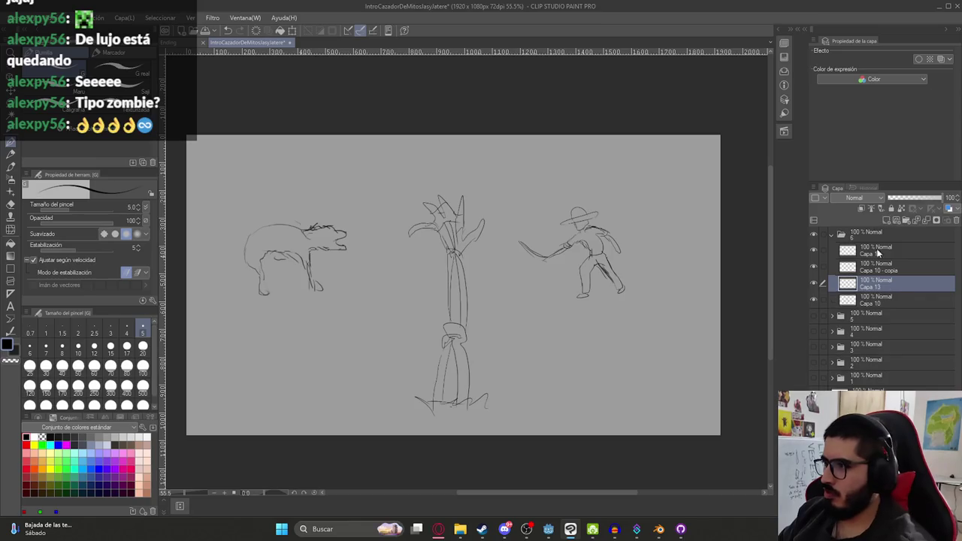
left_click_drag(854, 284, 855, 301)
scroll(361, 291, "down", 2)
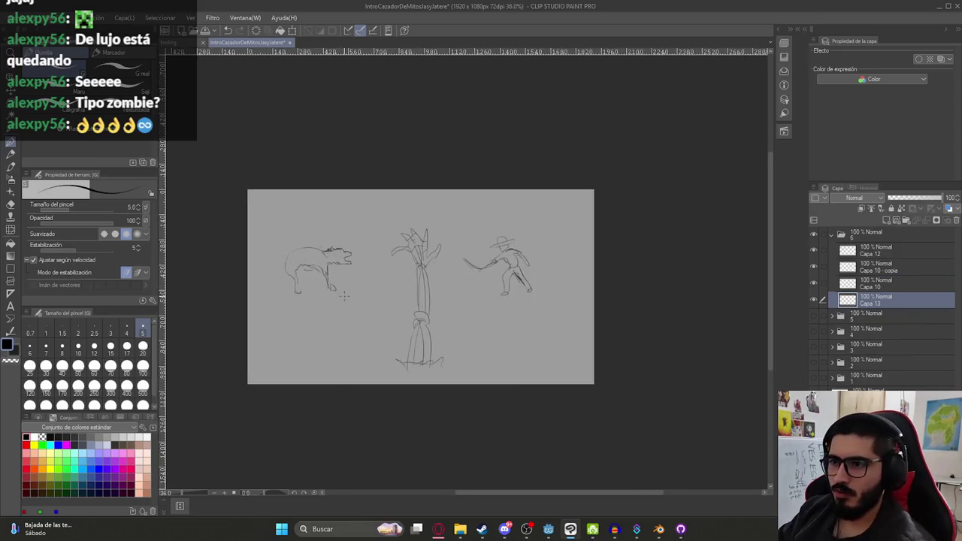
left_click(873, 254)
left_click(868, 234)
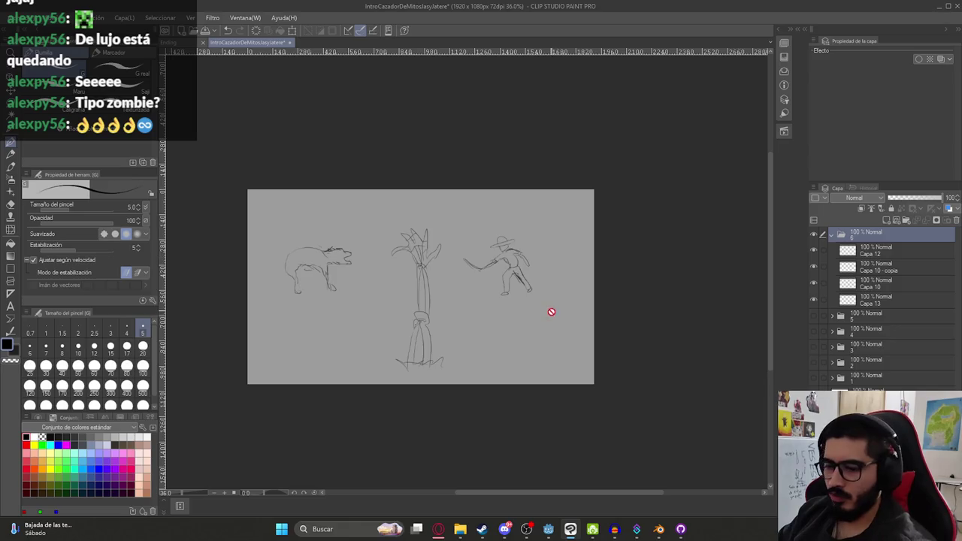
key("k")
left_click_drag(543, 321, 547, 322)
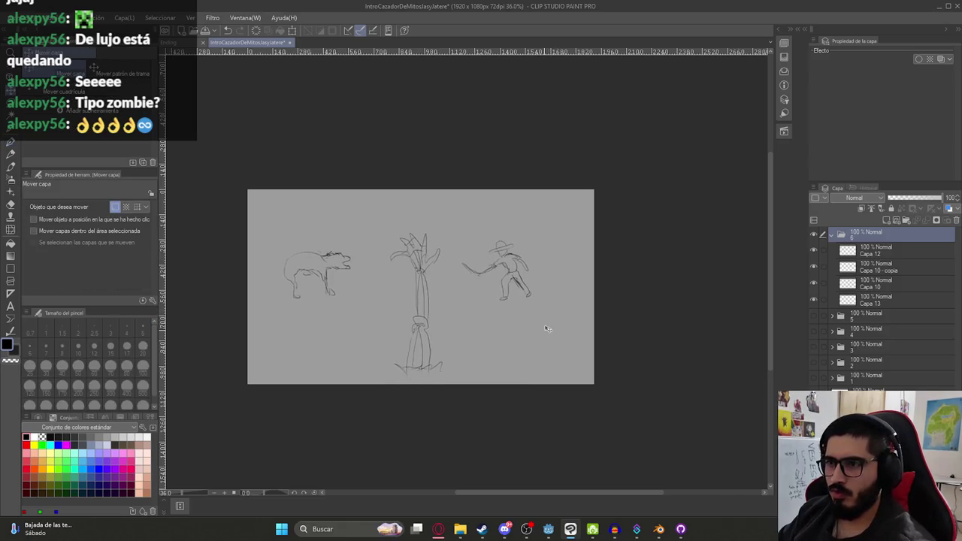
- Lower the creature layer Capa 12 and hunter layer Capa 10 - copia together
left_click(876, 267)
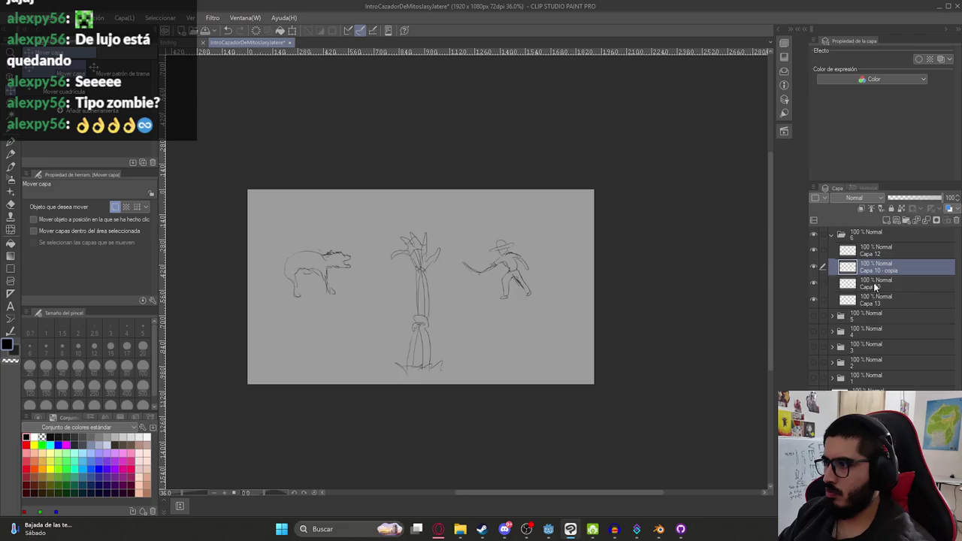
left_click(876, 284, "shift")
left_click_drag(785, 271, 794, 283)
key("ctrl+z")
left_click(876, 284, "ctrl")
left_click(876, 250, "ctrl")
left_click_drag(621, 281, 621, 318)
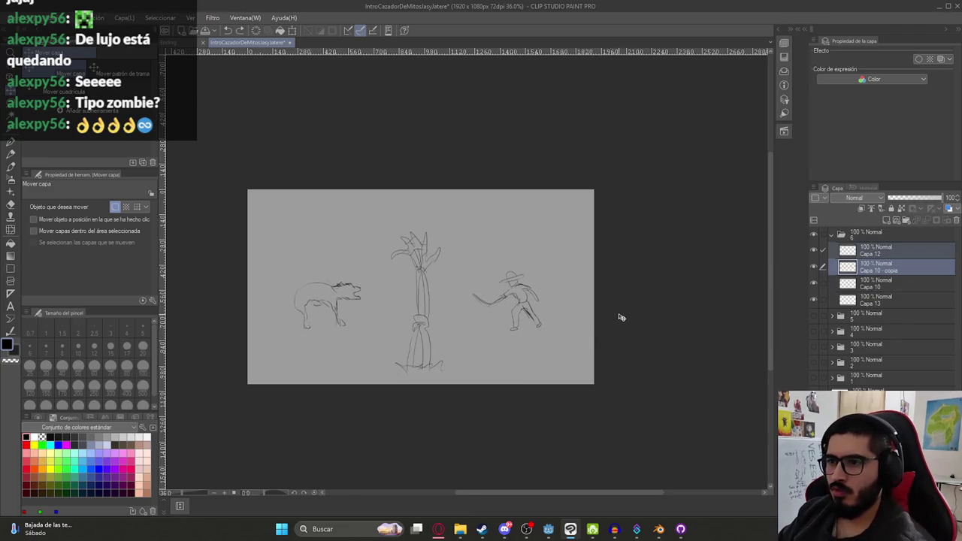
key("p")
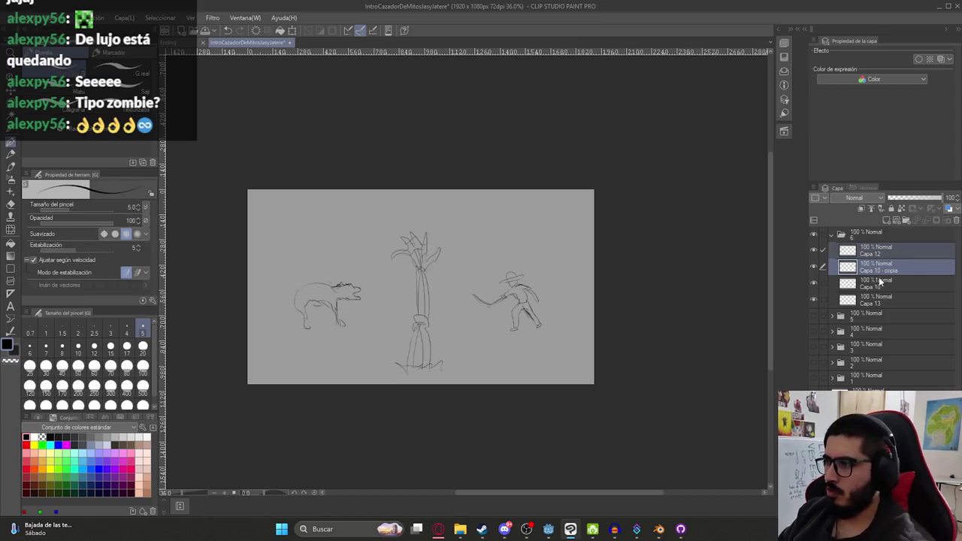
- Check the stalk layer by toggling its visibility, then make Capa 13 active
left_click(876, 284)
left_click(814, 284)
left_click(813, 284)
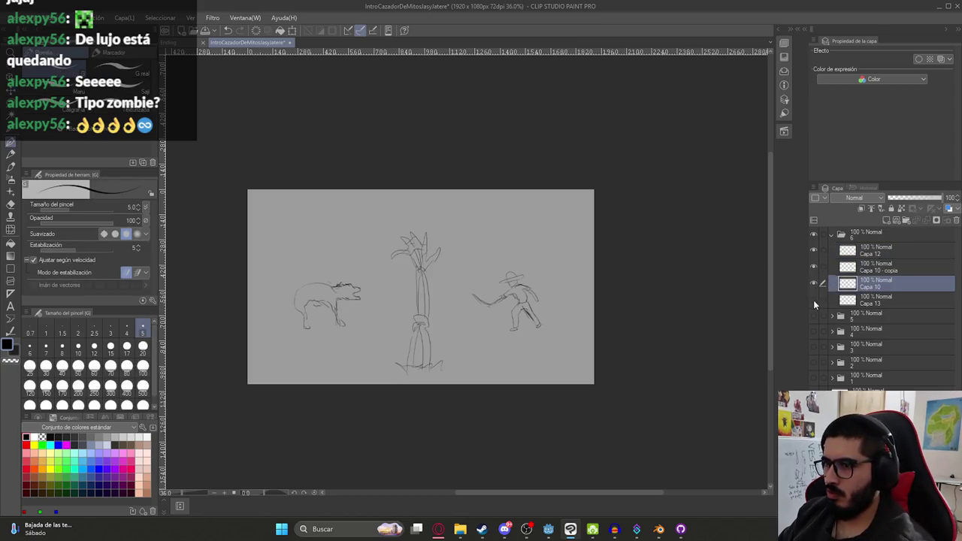
left_click(864, 301)
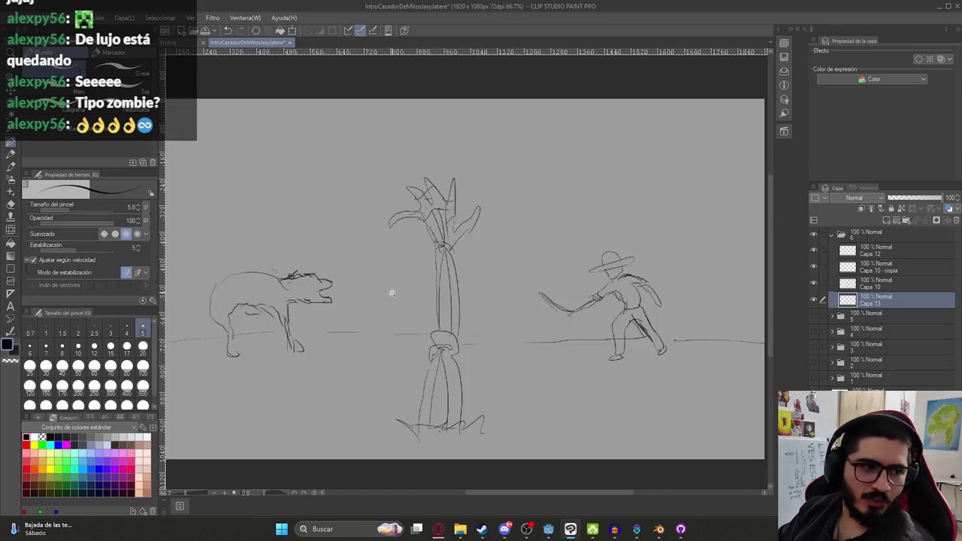
- Draw small grave crosses on the ground line near the hunter's feet and at the left
scroll(391, 301, "up", 2)
mouse_move(377, 311)
left_mouse_down()
mouse_move(485, 289)
mouse_move(470, 314)
mouse_move(520, 306)
left_mouse_up()
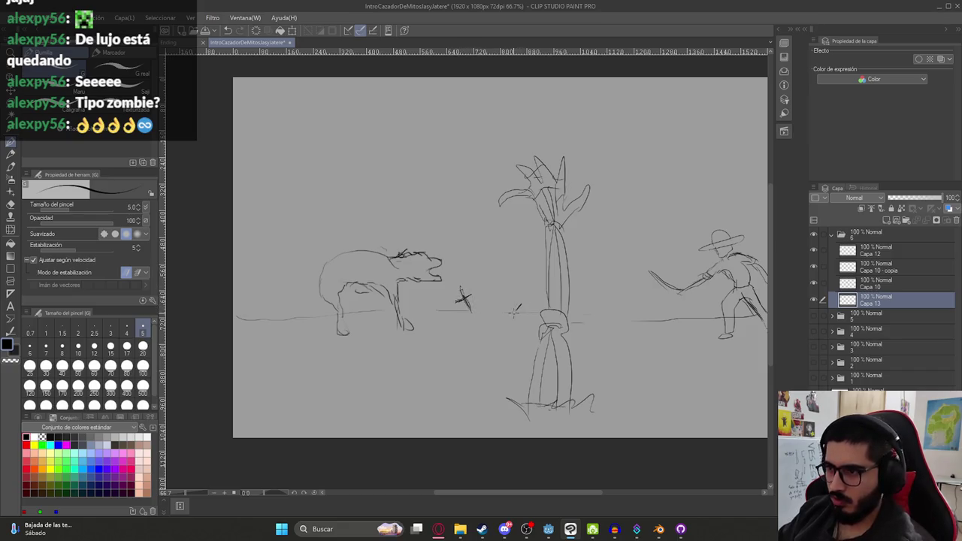
scroll(500, 258, "down", 2)
left_click_drag(581, 303, 596, 308)
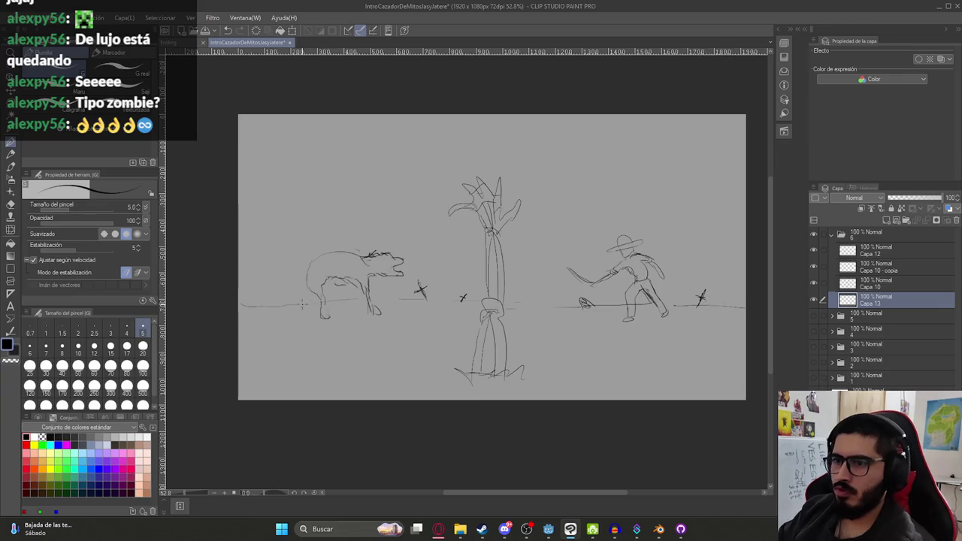
left_click_drag(259, 288, 268, 305)
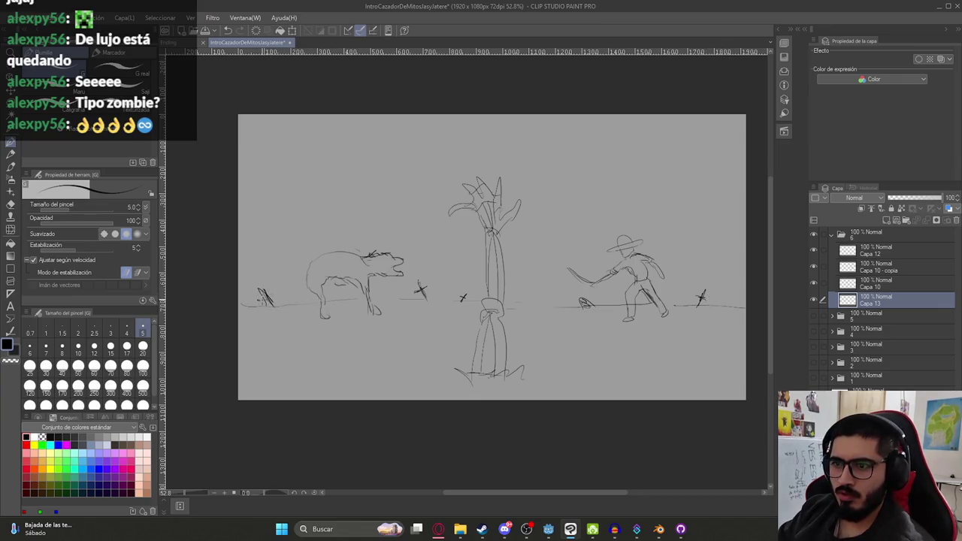
- Zoom out to review the crosses and select the final panel's layer folder
scroll(343, 299, "down", 1)
scroll(397, 243, "down", 1)
scroll(397, 243, "down", 1)
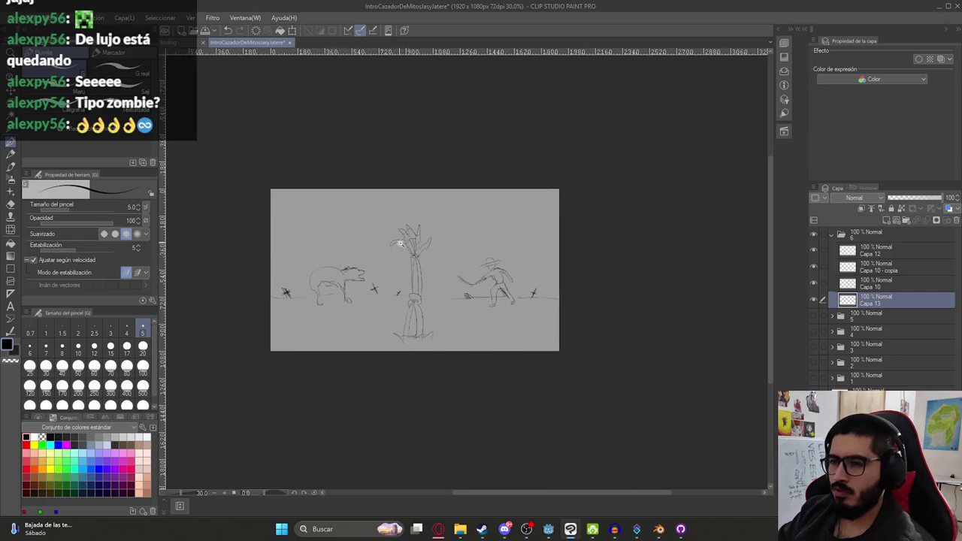
scroll(400, 243, "down", 1)
scroll(400, 243, "up", 3)
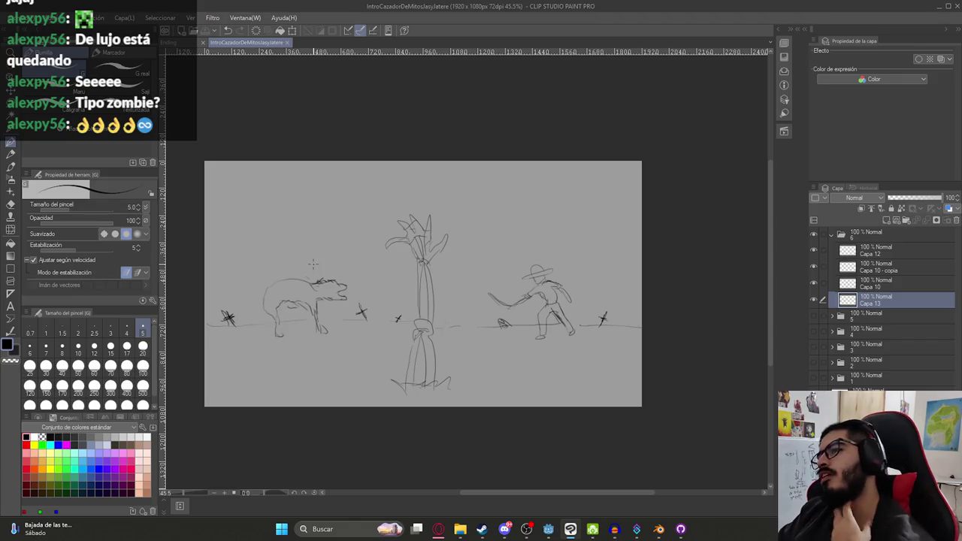
scroll(474, 284, "down", 2)
scroll(465, 279, "up", 2)
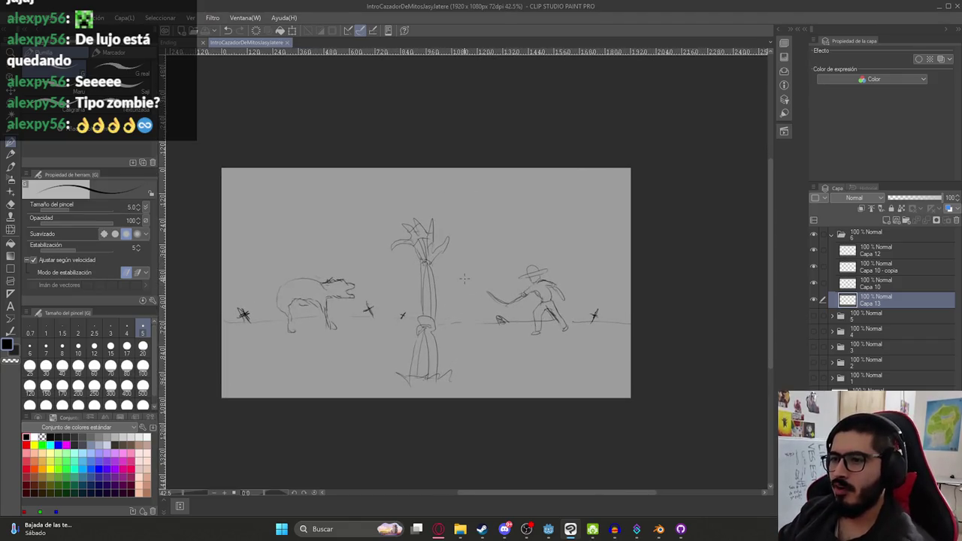
left_click(829, 235)
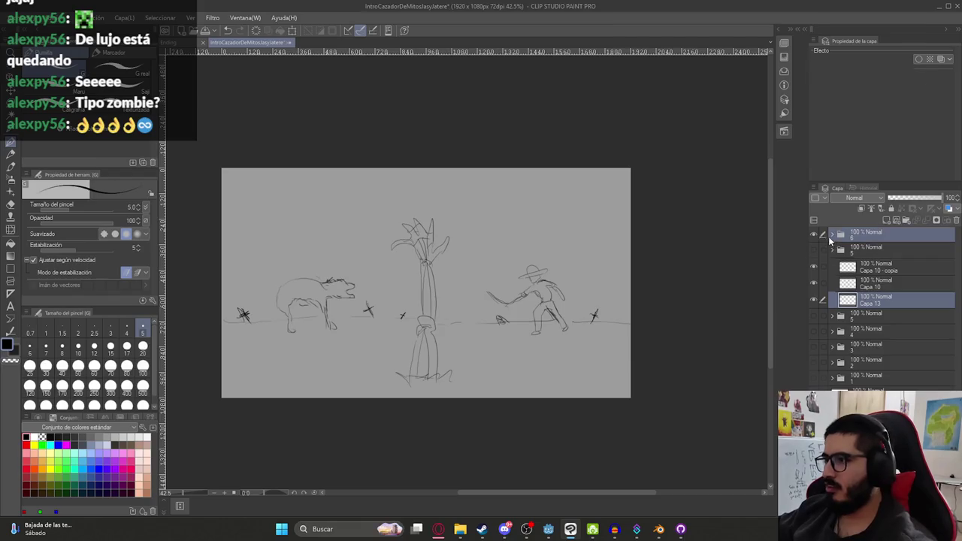
left_click(830, 234)
left_click(814, 234)
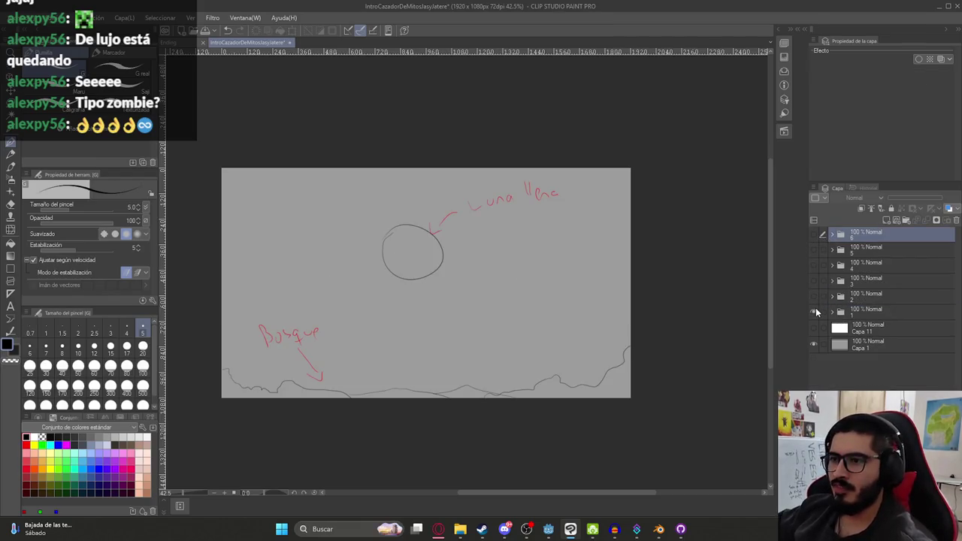
left_click(814, 297)
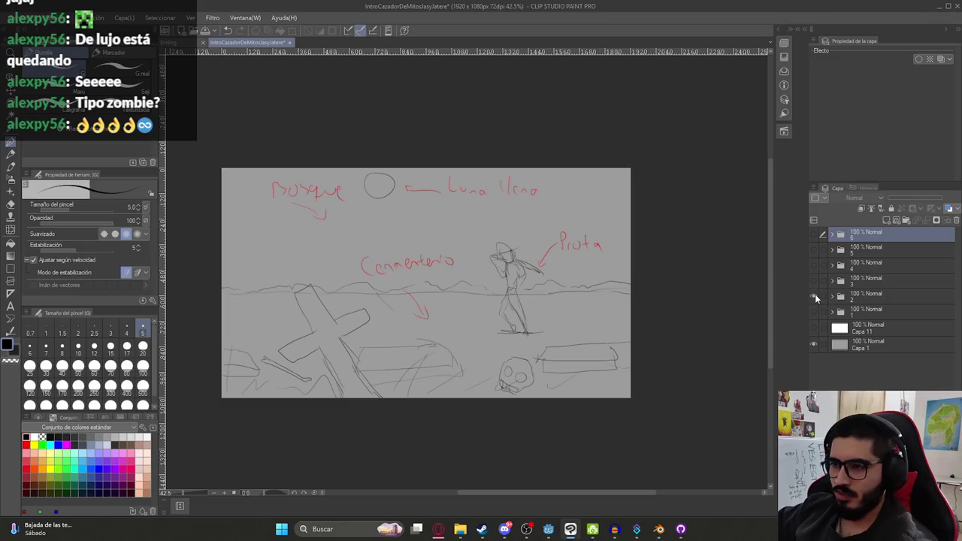
left_click(814, 297)
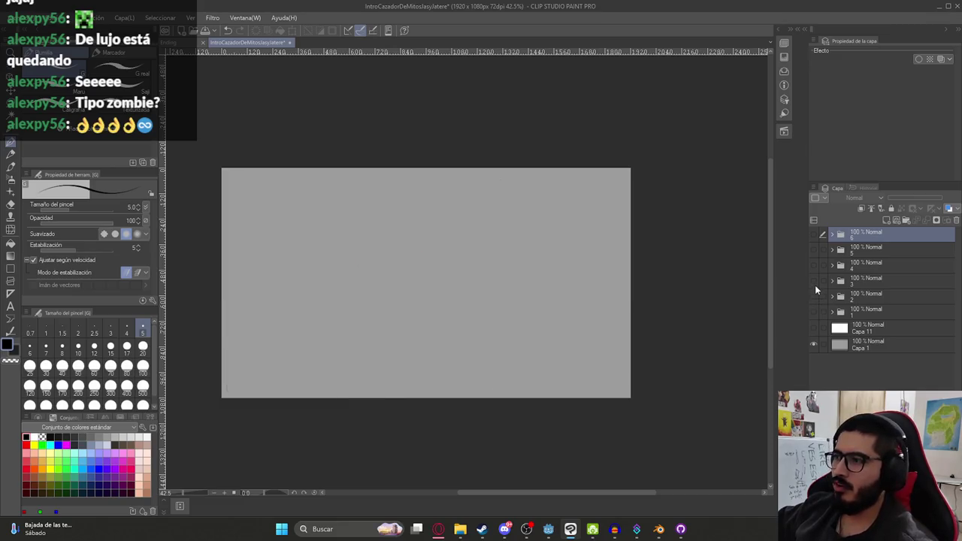
left_click(814, 281)
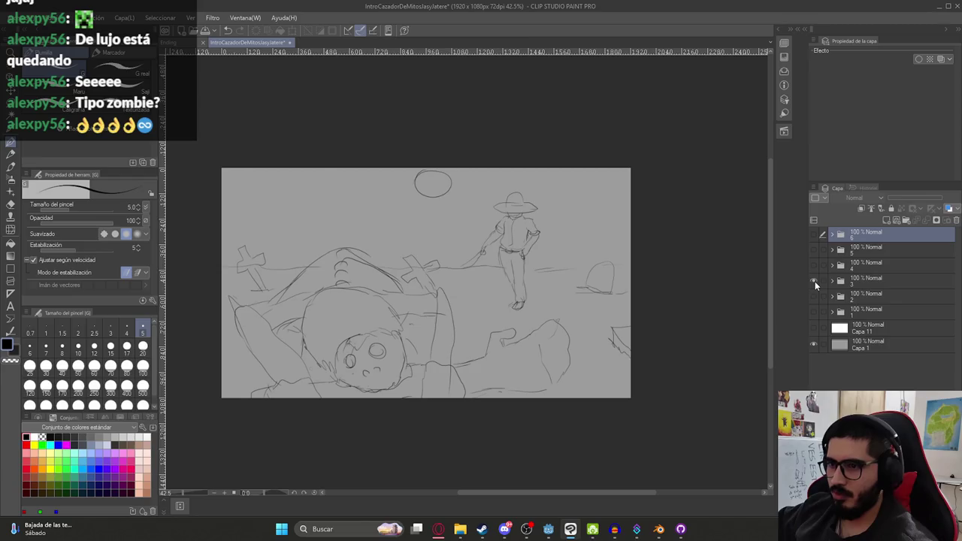
left_click(815, 281)
left_click(815, 267)
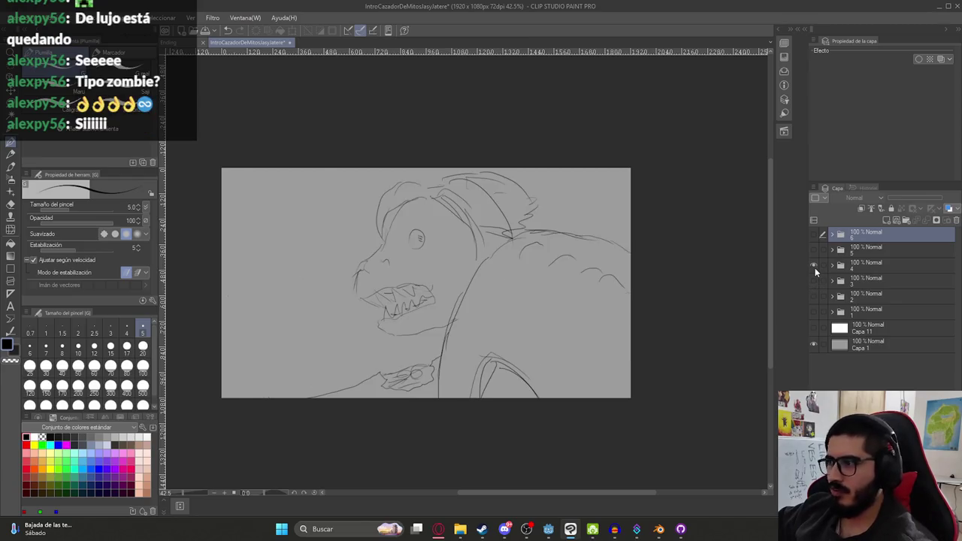
left_click(815, 266)
left_click(812, 251)
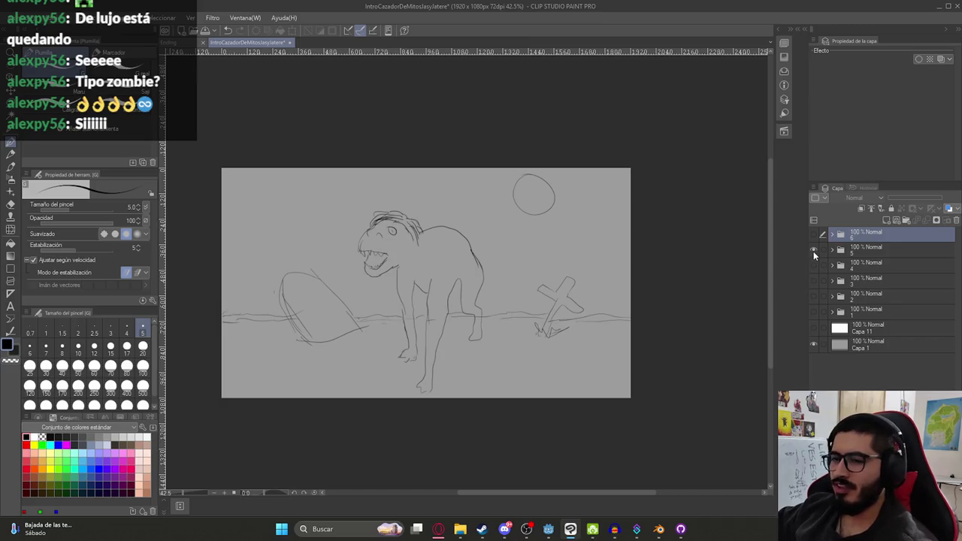
left_click(813, 251)
left_click(814, 233)
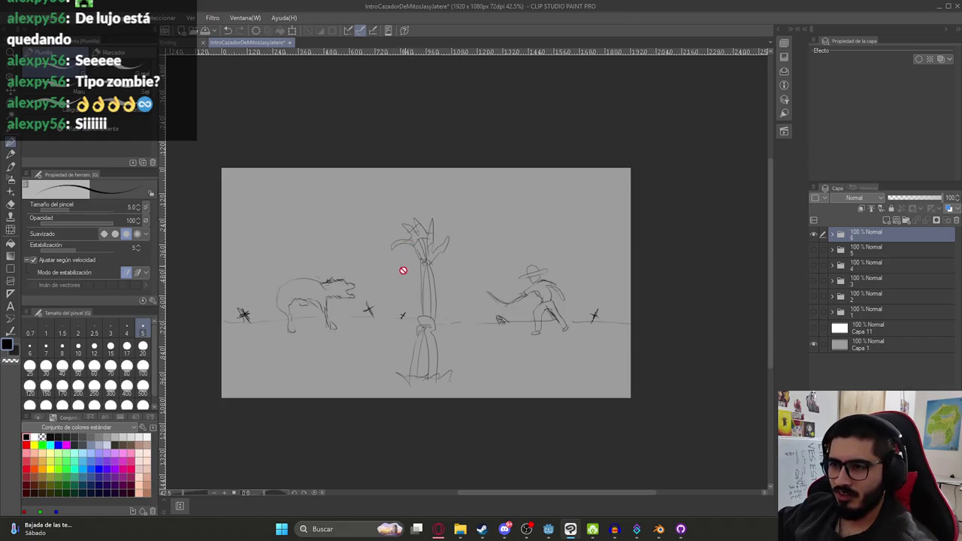
scroll(403, 270, "up", 1)
scroll(402, 279, "up", 1)
scroll(416, 381, "down", 1)
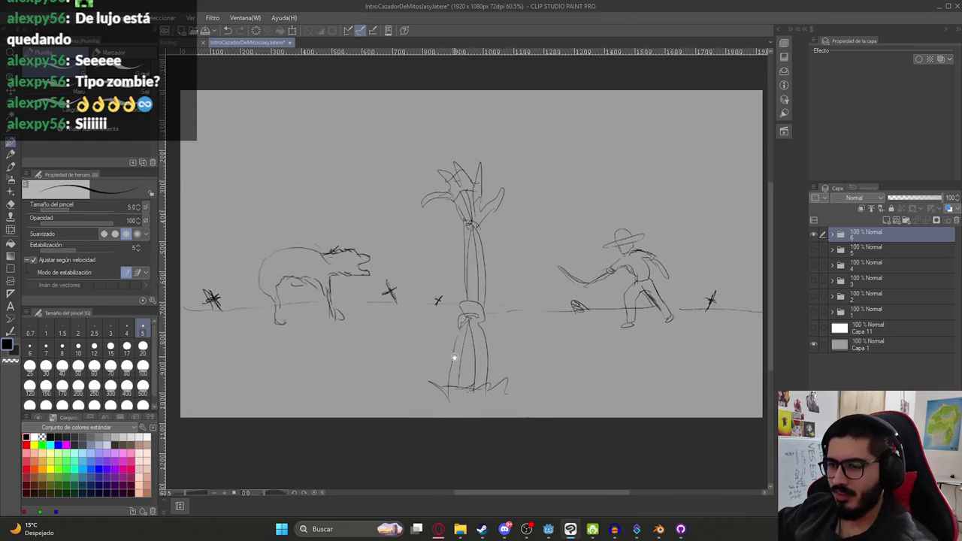
scroll(459, 339, "down", 1)
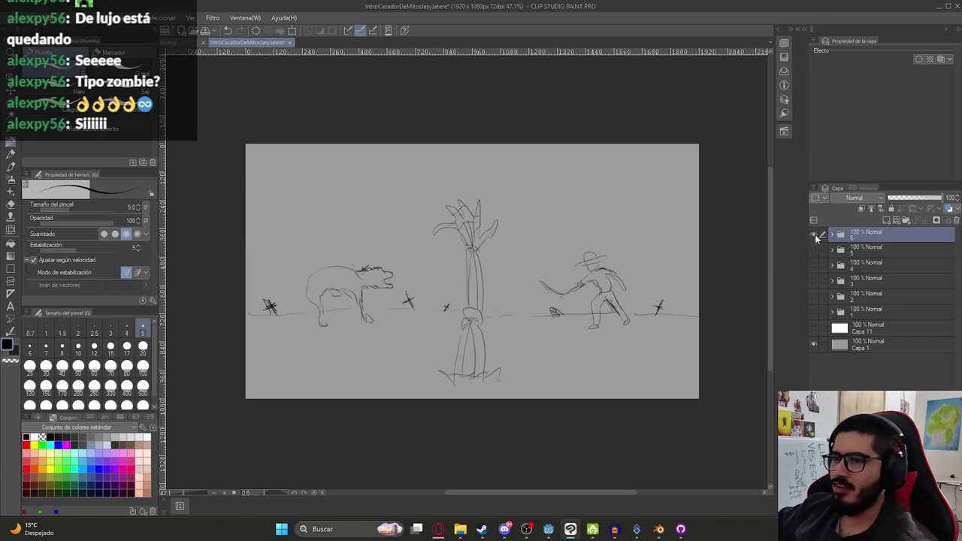
- In Godot, locate the level scenes in FileSystem and open LevelMythsHunterPart2.tscn
left_click(549, 529)
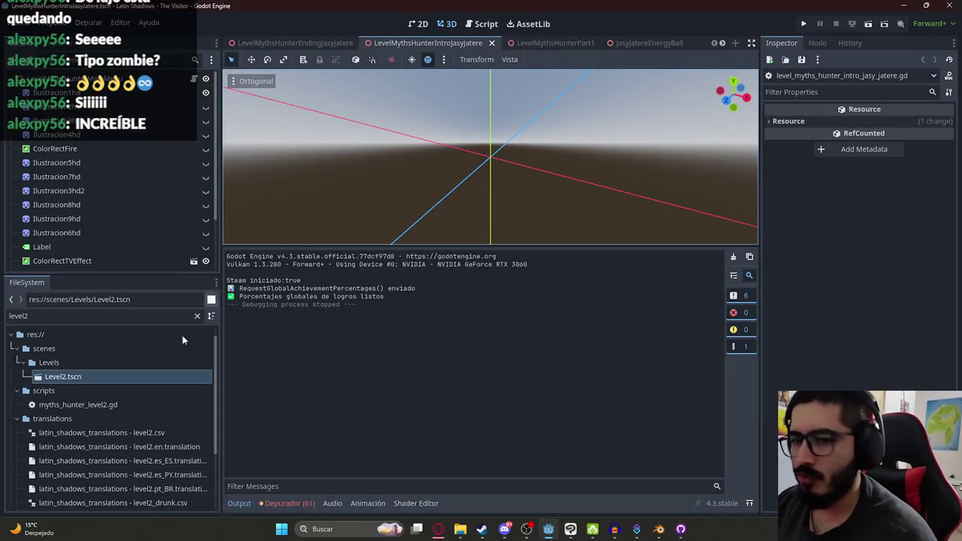
right_click(558, 43)
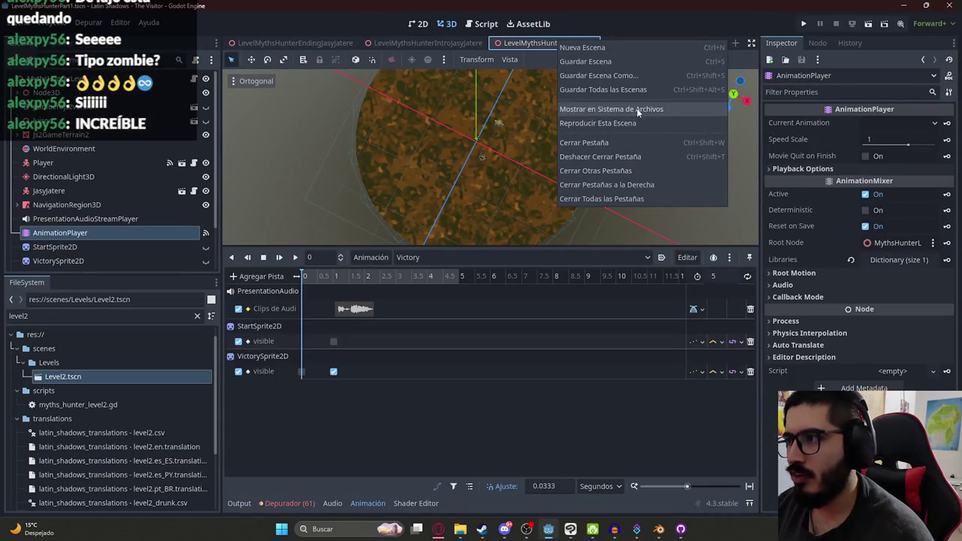
left_click(637, 108)
double_click(114, 473)
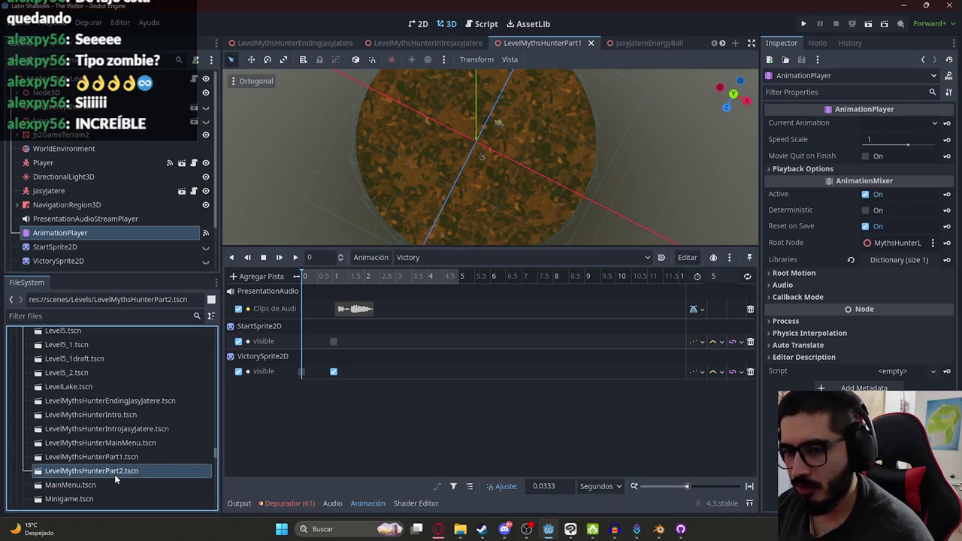
right_click(681, 43)
left_click(693, 111)
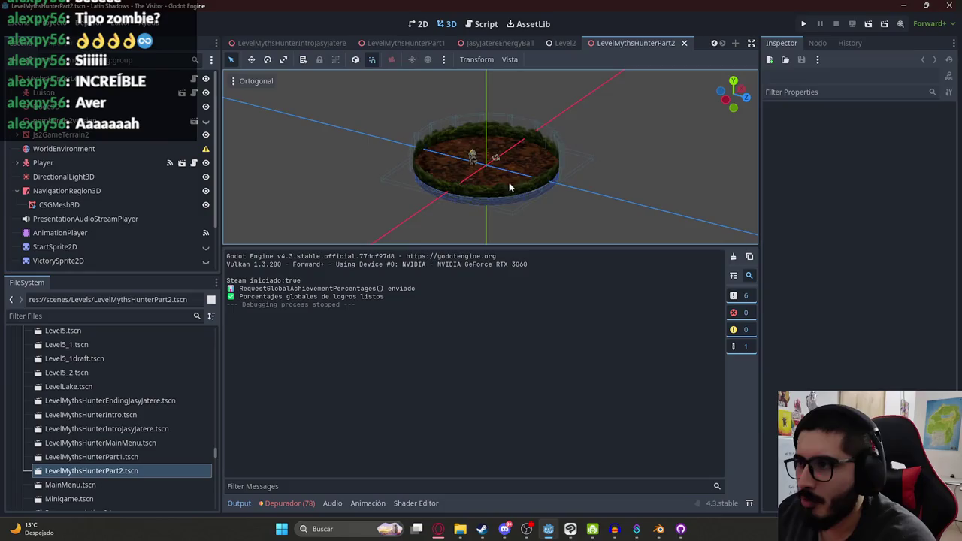
scroll(500, 150, "down", 4)
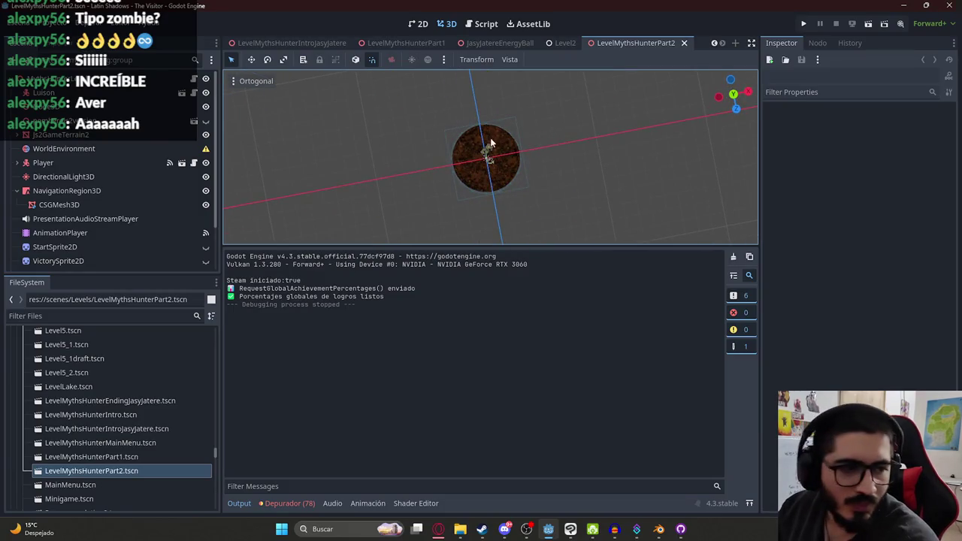